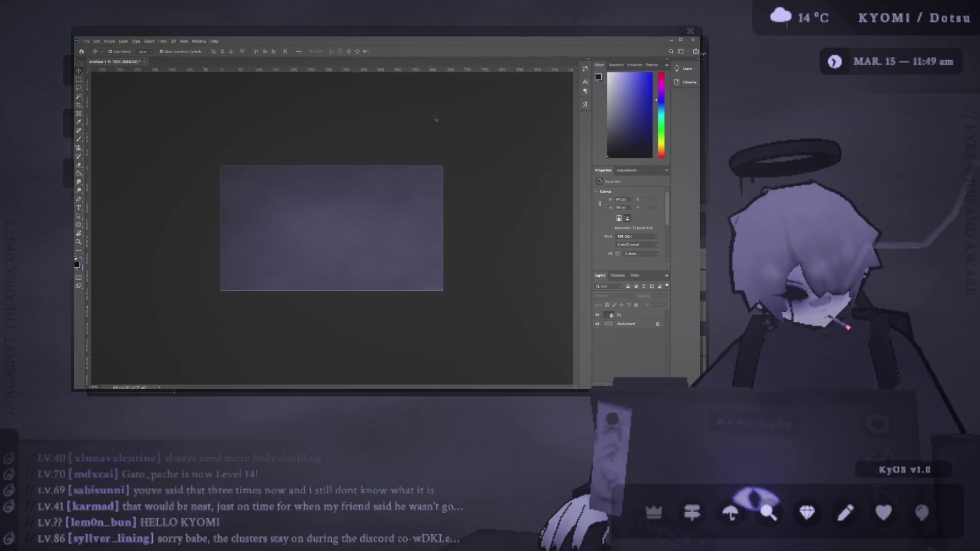
Add a new layer and paint a black block near the canvas's upper left
key("ctrl+plus")
key("ctrl+shift+alt+n")
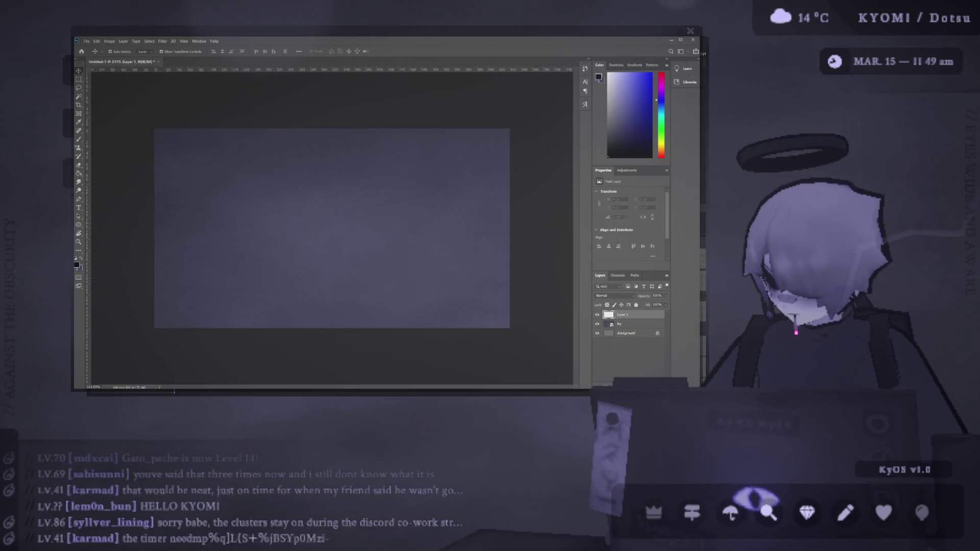
key("b")
left_click_drag(213, 175, 209, 205)
key("ctrl+z")
mouse_move(192, 158)
left_mouse_down()
mouse_move(202, 206)
mouse_move(244, 156)
mouse_move(194, 152)
mouse_move(198, 196)
mouse_move(239, 197)
mouse_move(192, 174)
mouse_move(220, 181)
mouse_move(209, 172)
left_mouse_up()
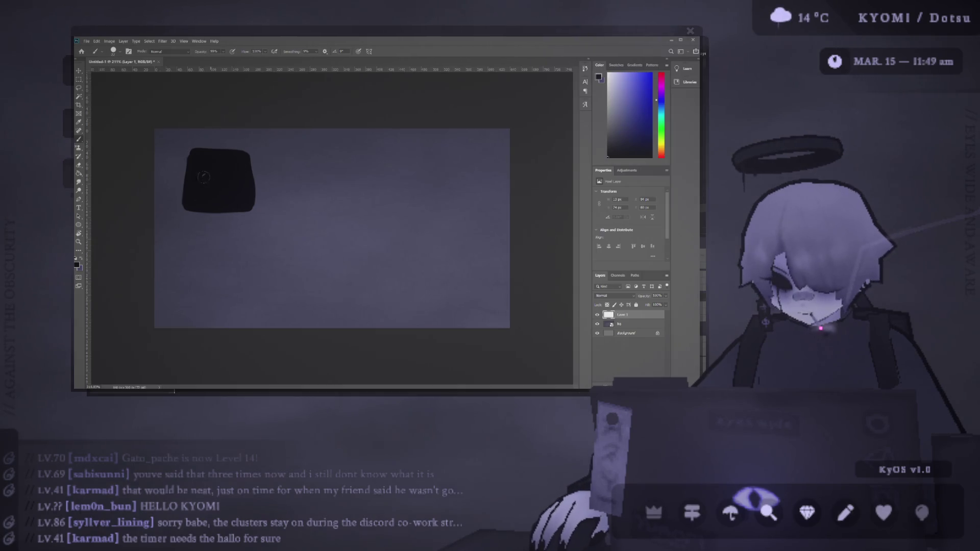
Lower the block layer's opacity to 40%
left_click_drag(658, 306, 653, 306)
left_click(663, 296)
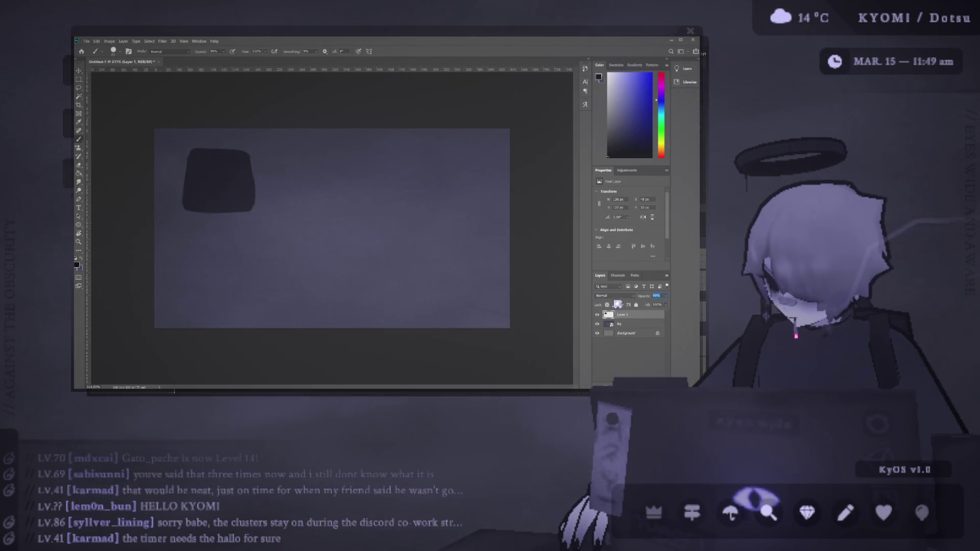
type("40")
key("Return")
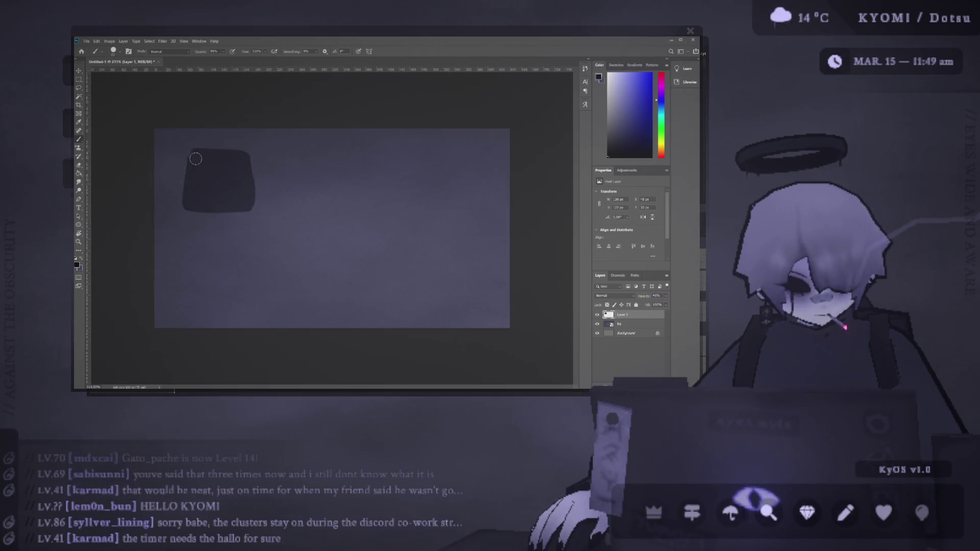
Extend the block's left and bottom edges and move it right and down
mouse_move(190, 156)
left_mouse_down()
mouse_move(187, 196)
mouse_move(204, 209)
mouse_move(255, 206)
mouse_move(246, 152)
mouse_move(193, 153)
left_mouse_up()
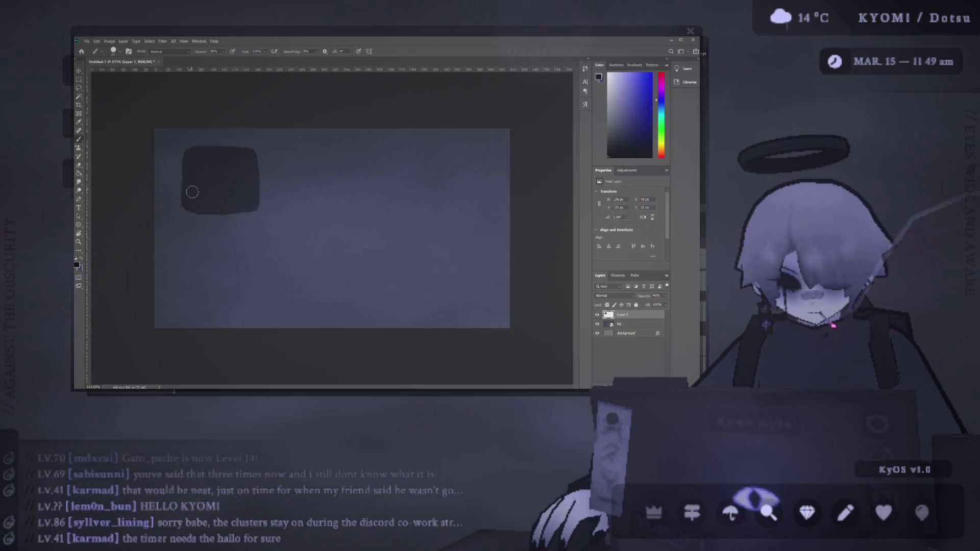
left_click(80, 71)
left_click_drag(188, 130, 210, 148)
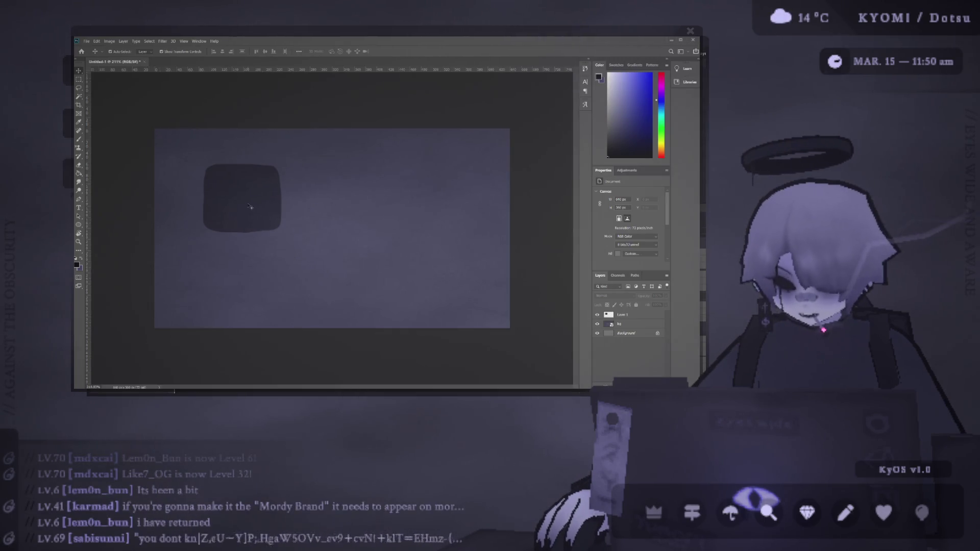
Nudge the dark square up-left, deselect it, and check kyomi_pallete before returning to Untitled-1
mouse_move(241, 200)
left_mouse_down()
mouse_move(205, 176)
mouse_move(214, 200)
left_mouse_up()
left_click(208, 121)
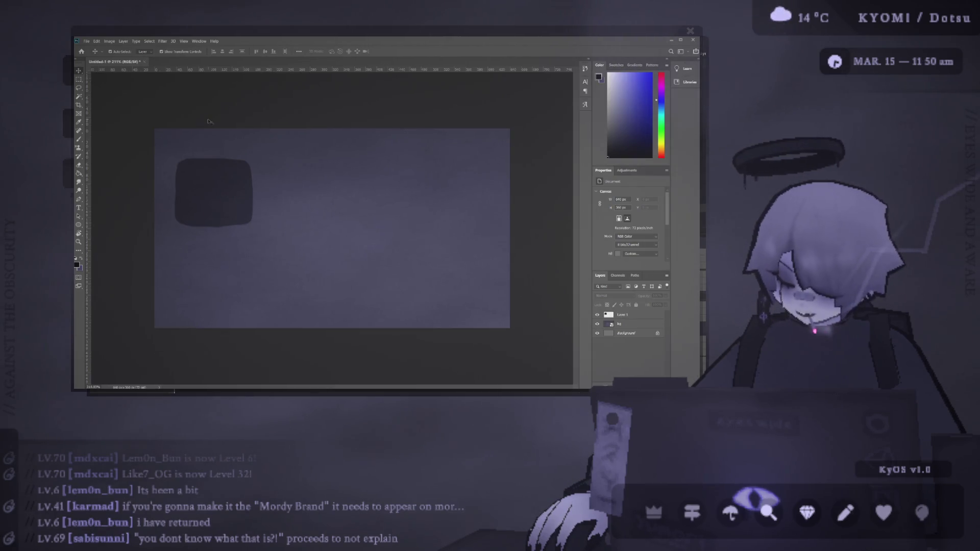
key("b")
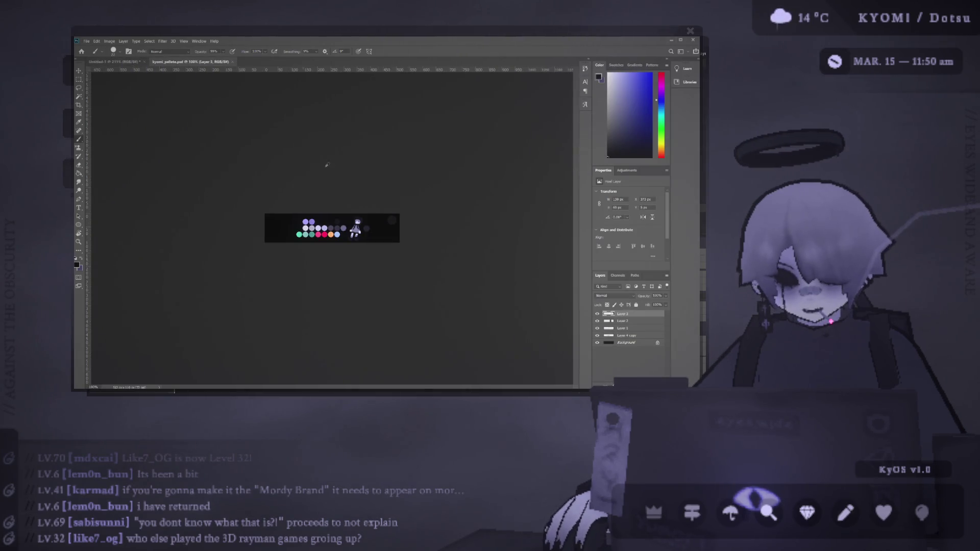
key("ctrl+0")
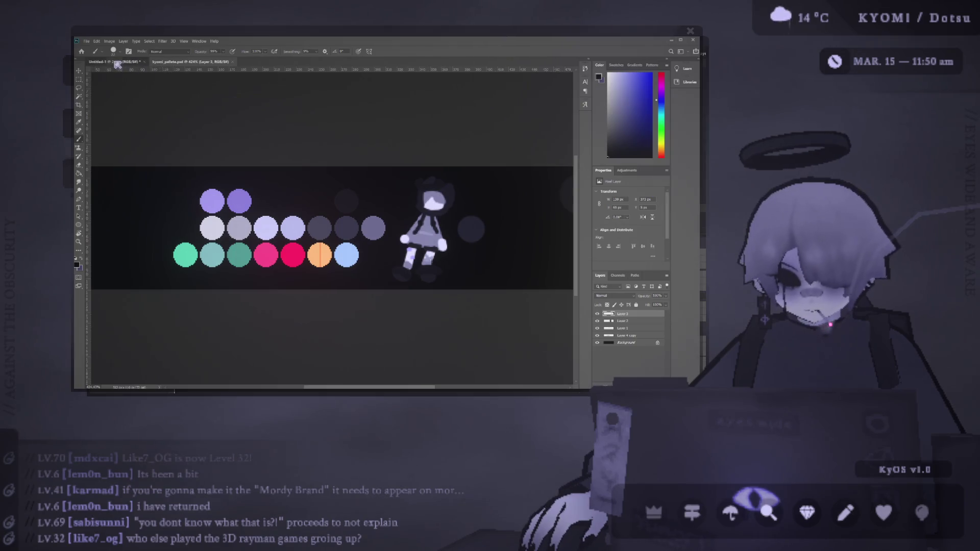
left_click(114, 62)
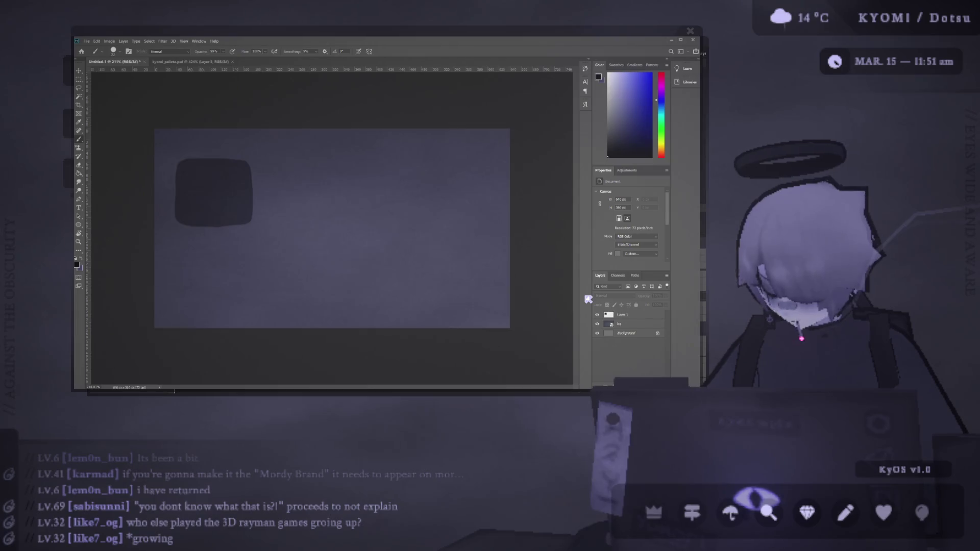
Add a new layer above Layer 1 and try brushing black arcs inside the square, undoing each
key("ctrl+shift+alt+n")
mouse_move(204, 213)
left_mouse_down()
mouse_move(186, 197)
mouse_move(229, 181)
mouse_move(227, 209)
left_mouse_up()
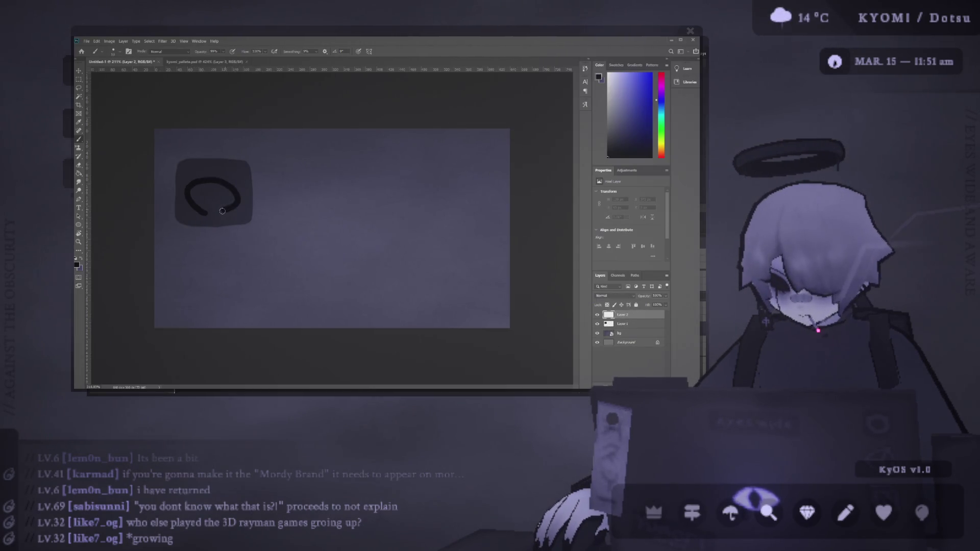
key("ctrl+z")
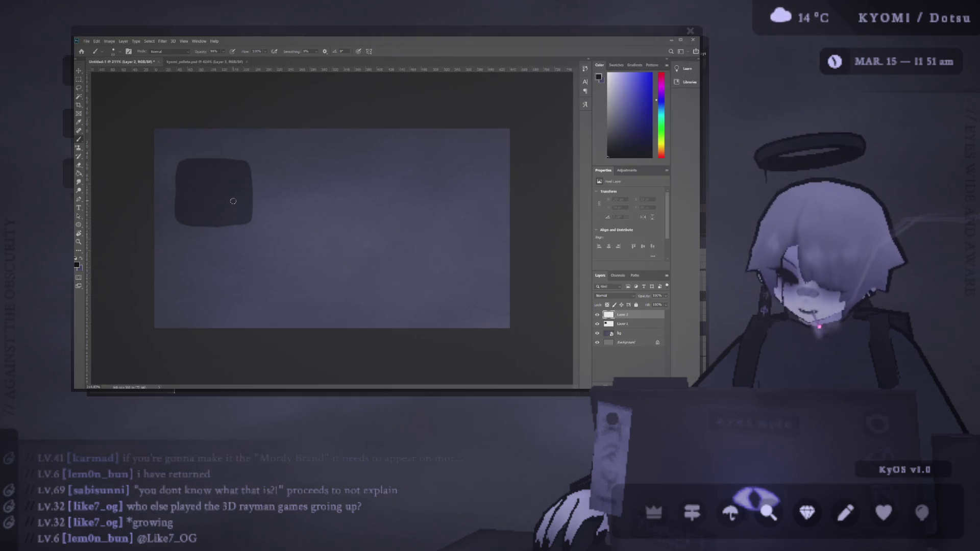
mouse_move(203, 208)
left_mouse_down()
mouse_move(233, 188)
mouse_move(224, 207)
left_mouse_up()
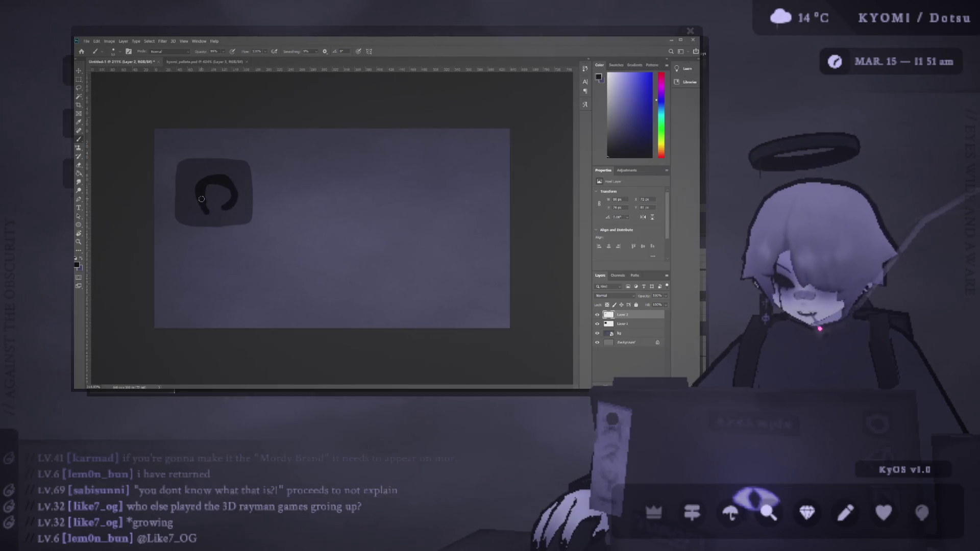
key("ctrl+z")
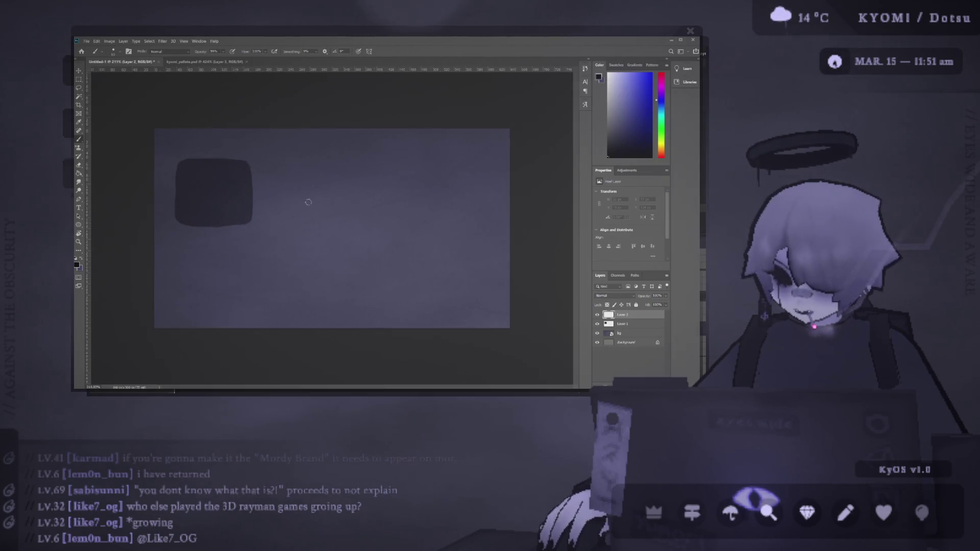
mouse_move(197, 207)
left_mouse_down()
mouse_move(238, 199)
mouse_move(228, 206)
left_mouse_up()
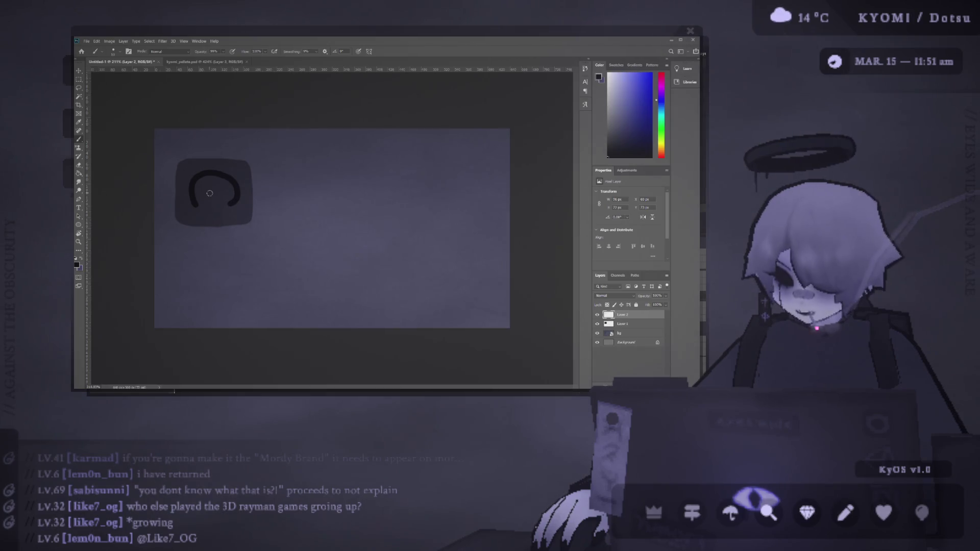
key("ctrl+z")
Redraw and extend arcs across the square, then undo them all
mouse_move(199, 207)
left_mouse_down()
mouse_move(232, 190)
mouse_move(234, 203)
left_mouse_up()
key("ctrl+z")
left_click_drag(192, 205, 232, 203)
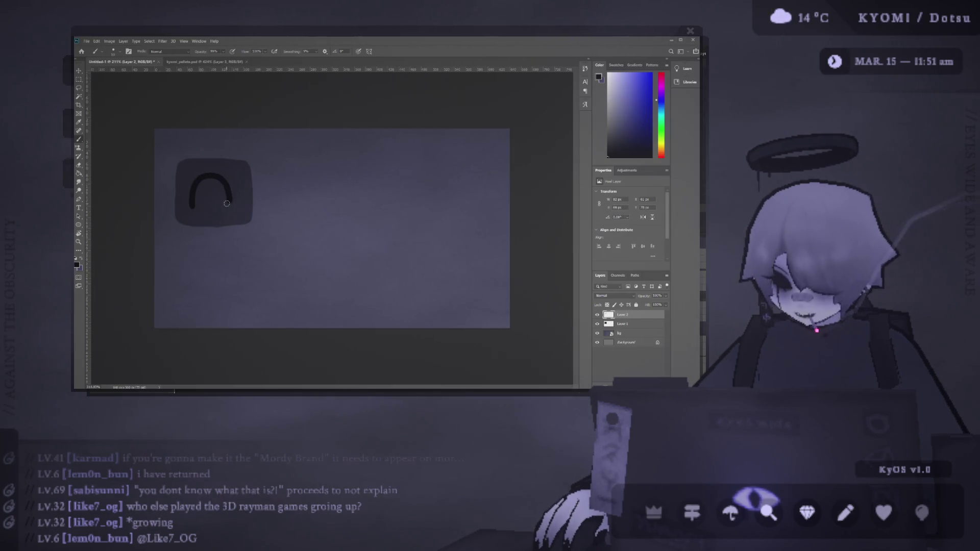
left_click_drag(215, 176, 233, 203)
key("ctrl+z")
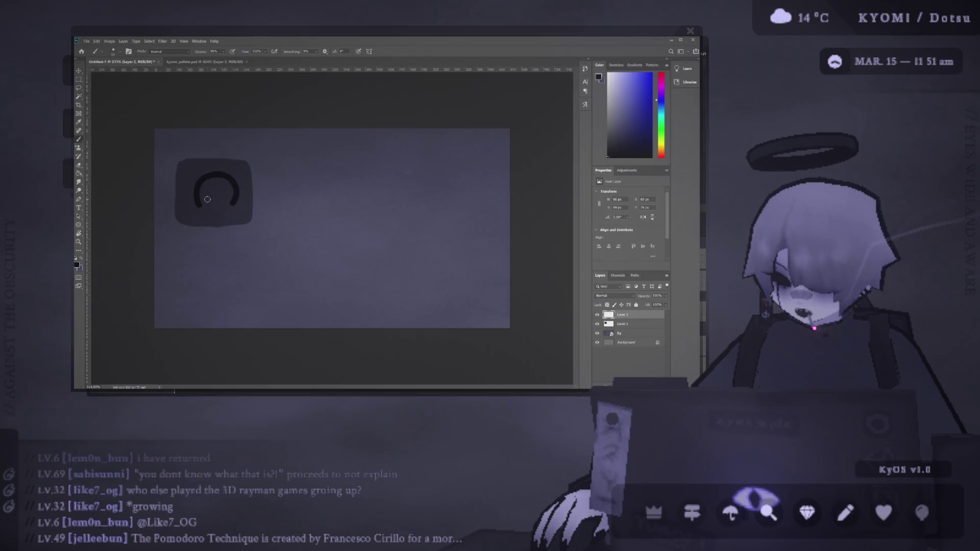
key("ctrl+z")
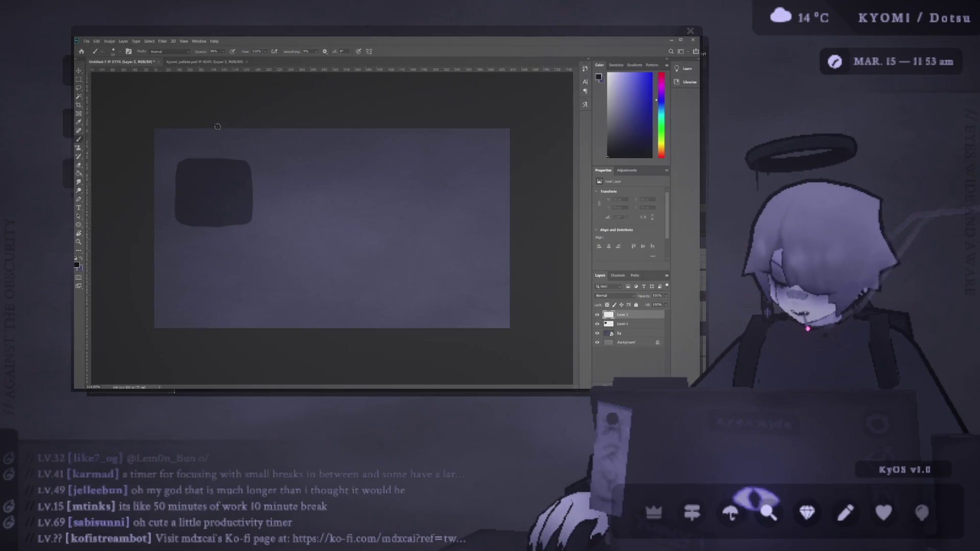
left_click_drag(176, 221, 176, 168)
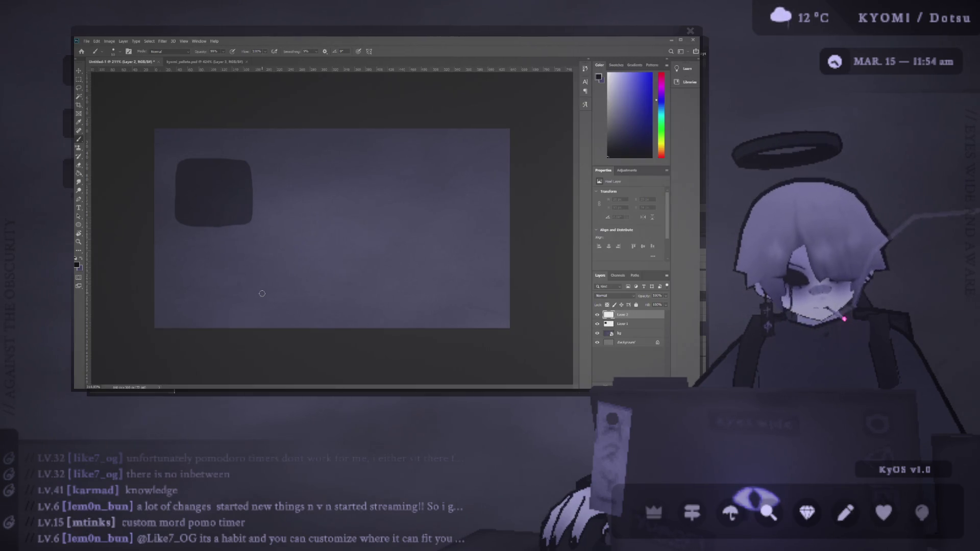
Undo a stray stroke and pick the lavender colour from the kyomi_pallete document
left_click_drag(204, 211, 189, 184)
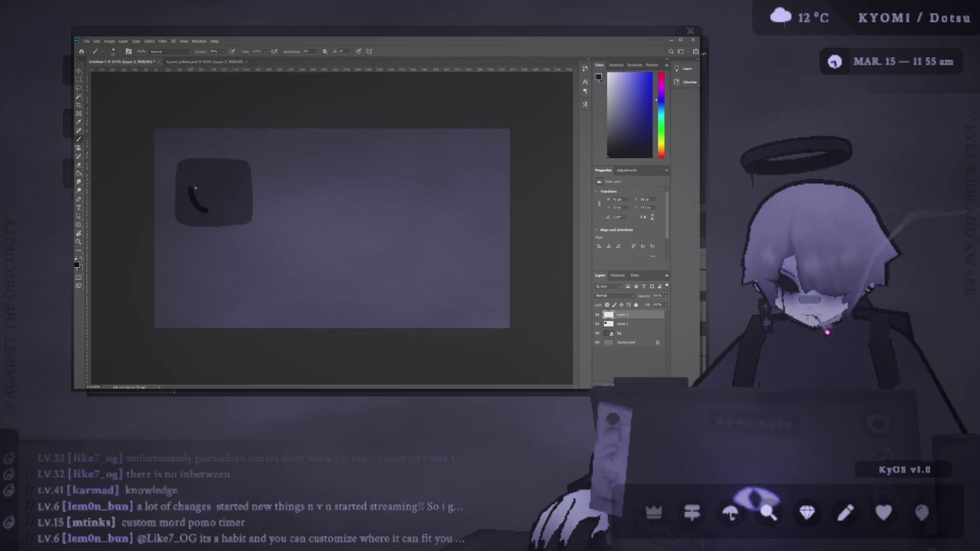
key("ctrl+z")
left_click(204, 61)
left_click(212, 201, "alt")
left_click(121, 61)
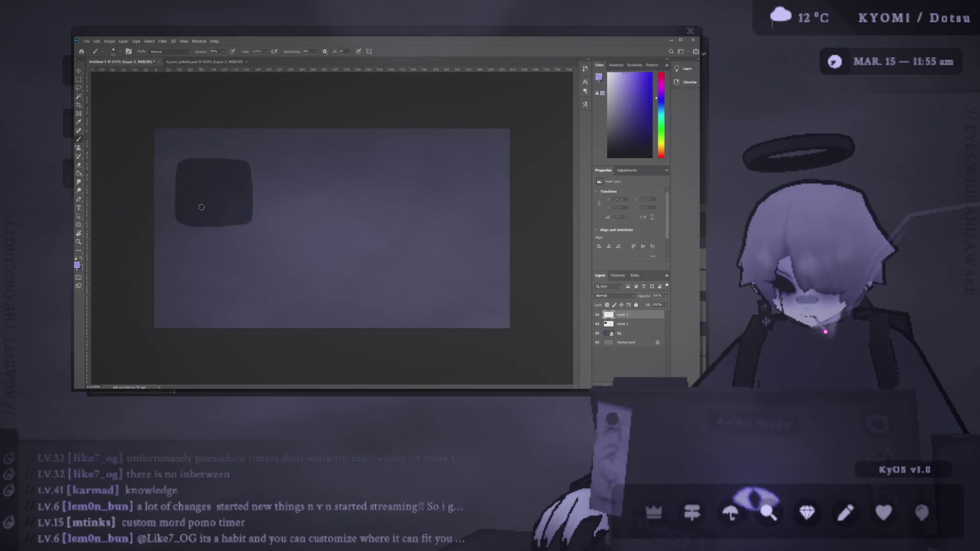
Paint a lavender ring inside the dark square after several undone attempts
mouse_move(210, 213)
left_mouse_down()
mouse_move(190, 190)
mouse_move(217, 174)
left_mouse_up()
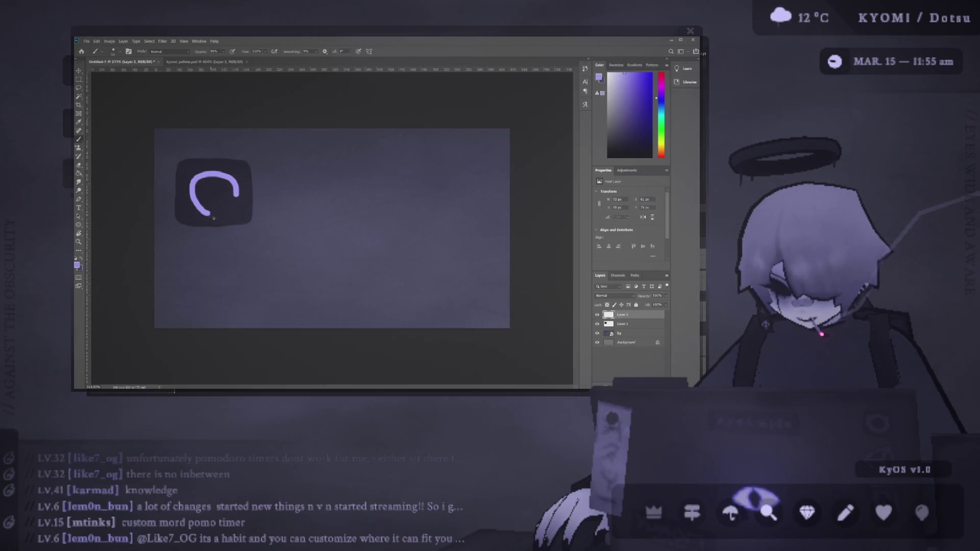
key("ctrl+z")
mouse_move(205, 207)
left_mouse_down()
mouse_move(203, 178)
mouse_move(233, 188)
mouse_move(225, 205)
left_mouse_up()
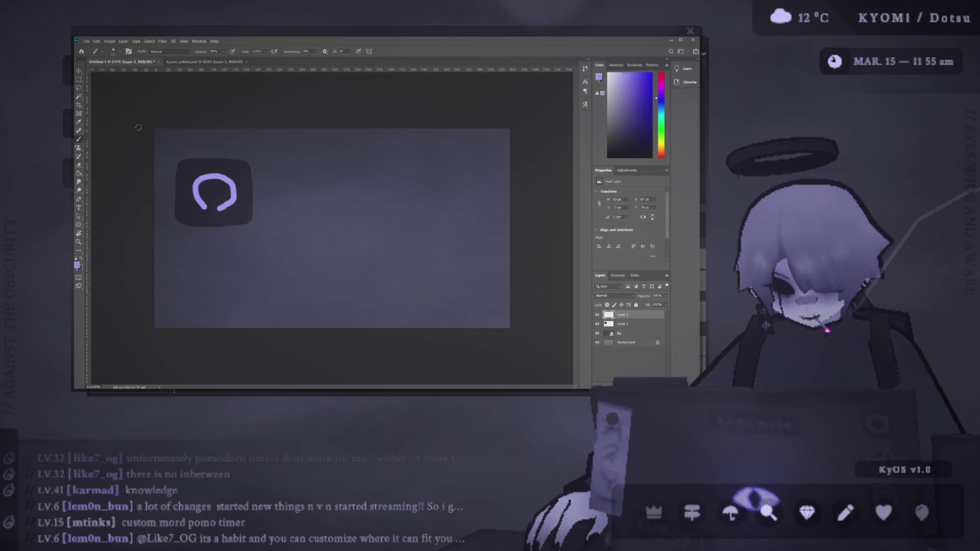
key("ctrl+z")
mouse_move(210, 208)
left_mouse_down()
mouse_move(203, 172)
mouse_move(230, 189)
left_mouse_up()
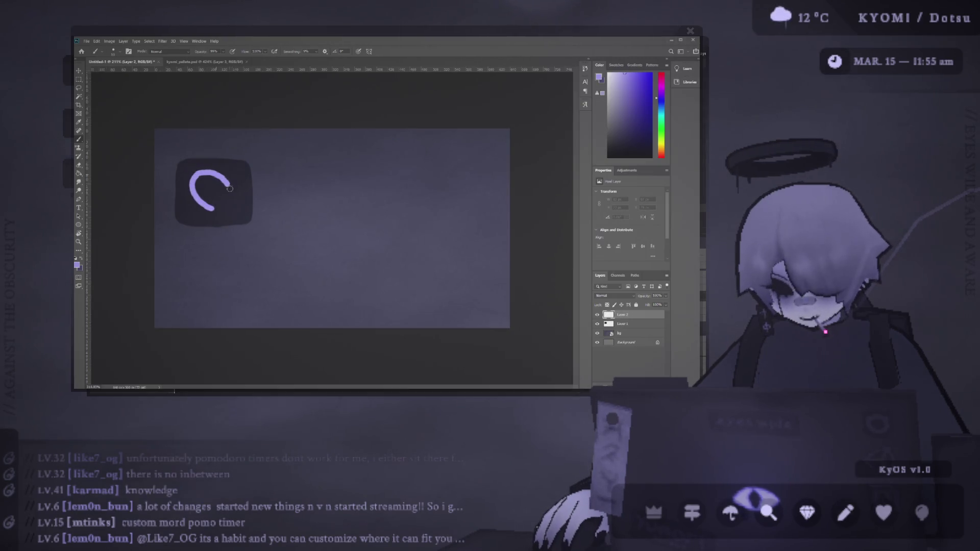
key("ctrl+z")
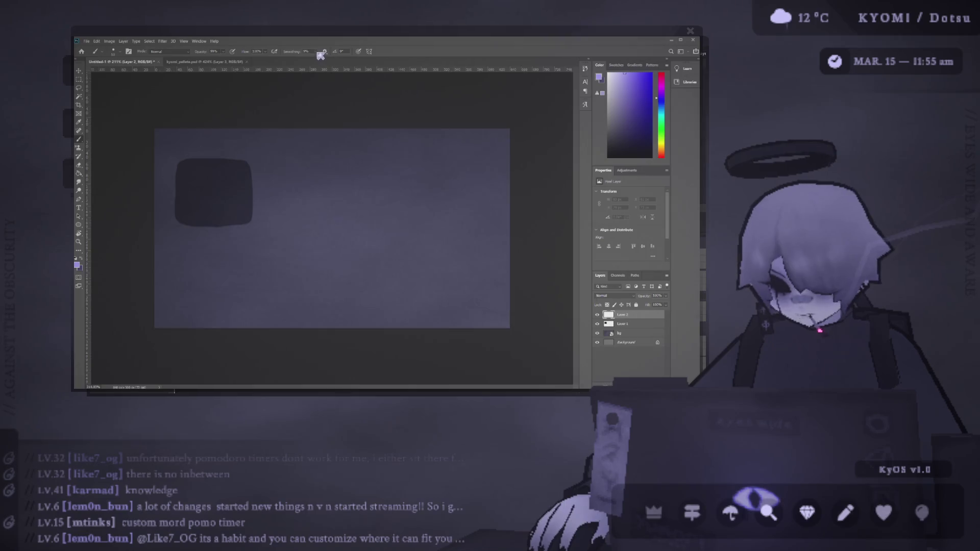
mouse_move(213, 210)
left_mouse_down()
mouse_move(192, 176)
mouse_move(239, 176)
mouse_move(236, 207)
mouse_move(205, 212)
left_mouse_up()
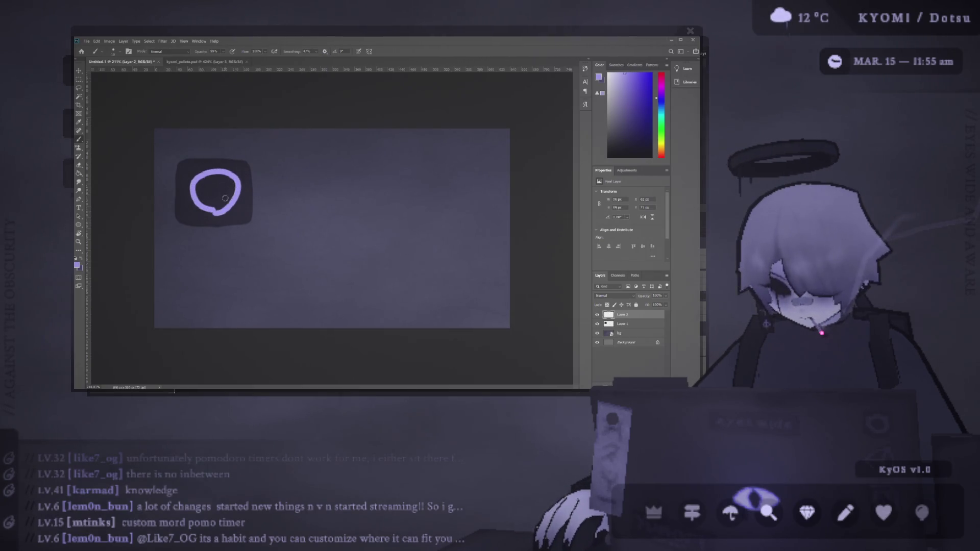
Scale the lavender ring down to fit inside the square
key("v")
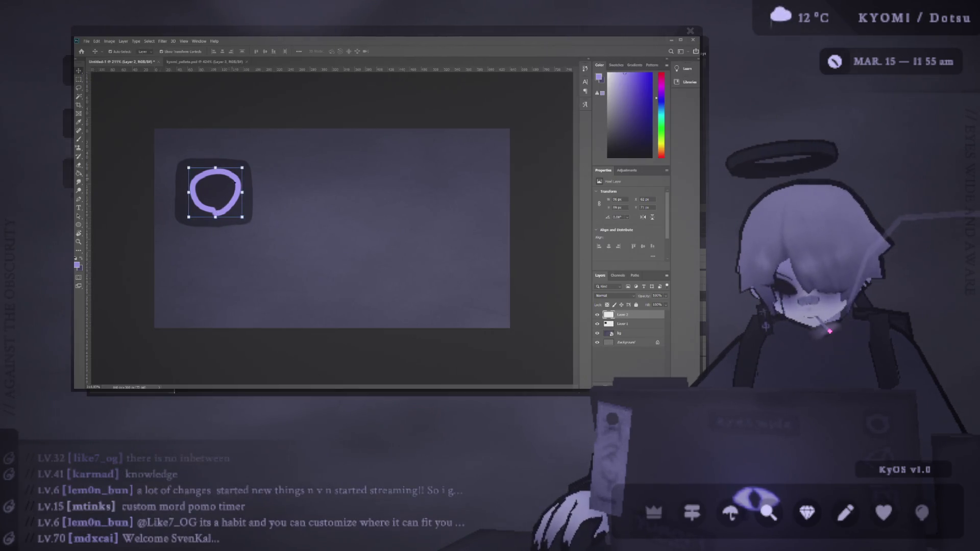
left_click_drag(242, 193, 228, 189)
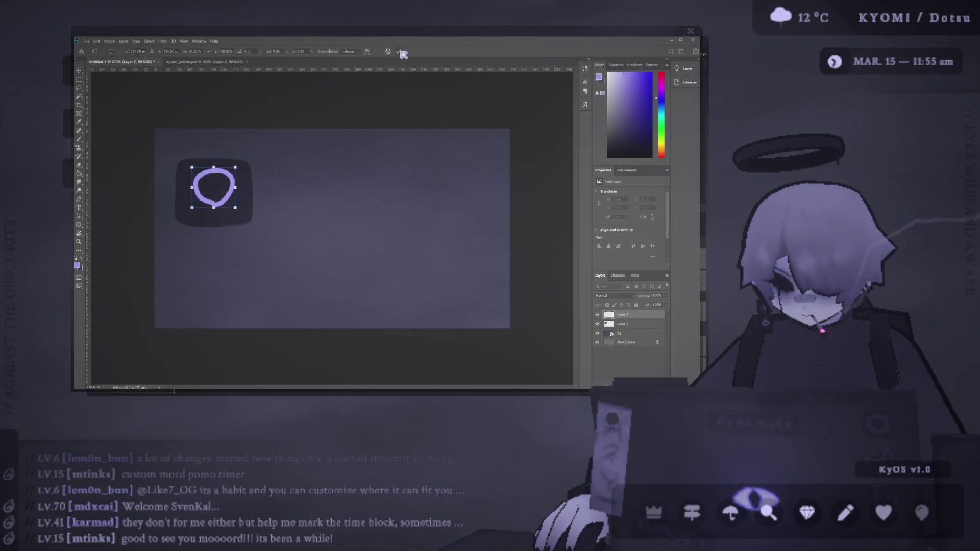
key("Return")
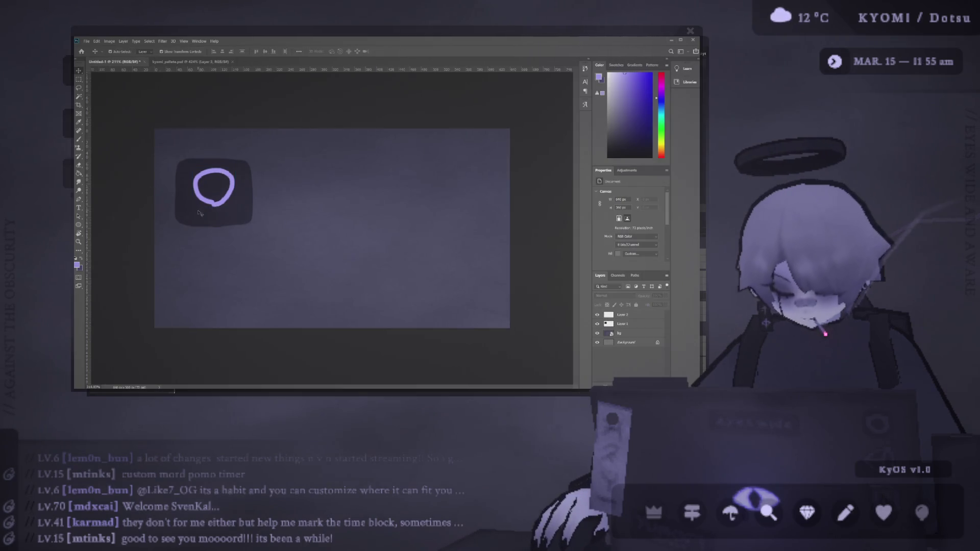
Type the timer readout '14:13' as text beneath the lavender ring
left_click(205, 63)
key("b")
left_click(112, 62)
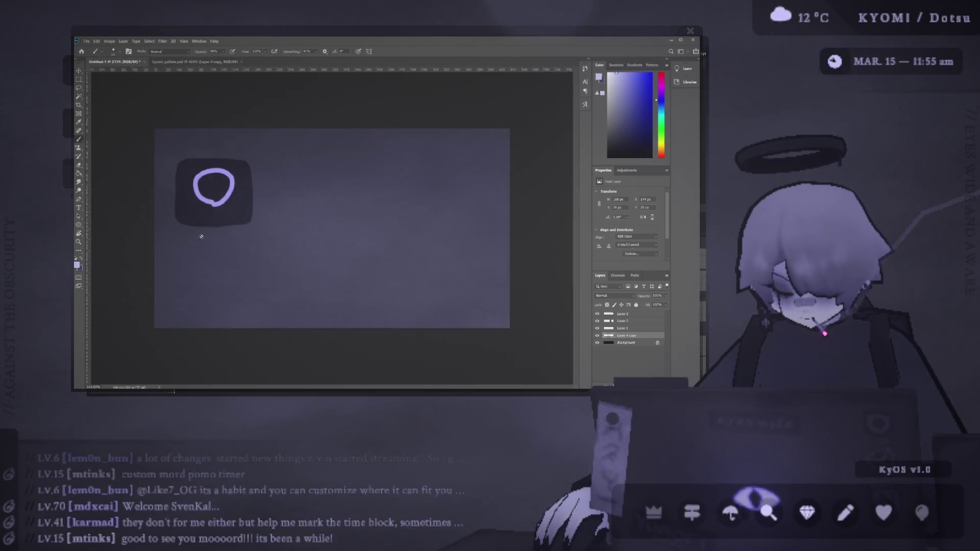
key("t")
left_click(205, 218)
type("14:")
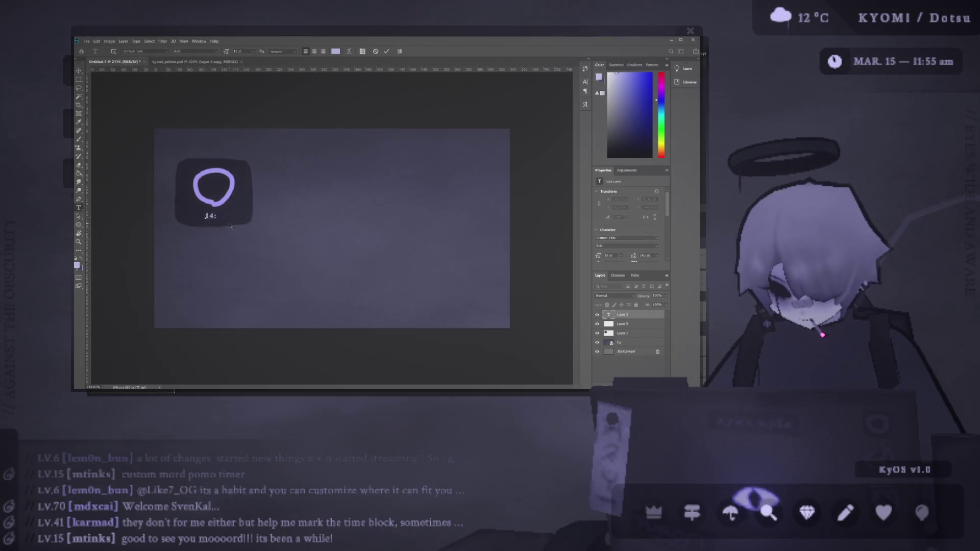
type("10")
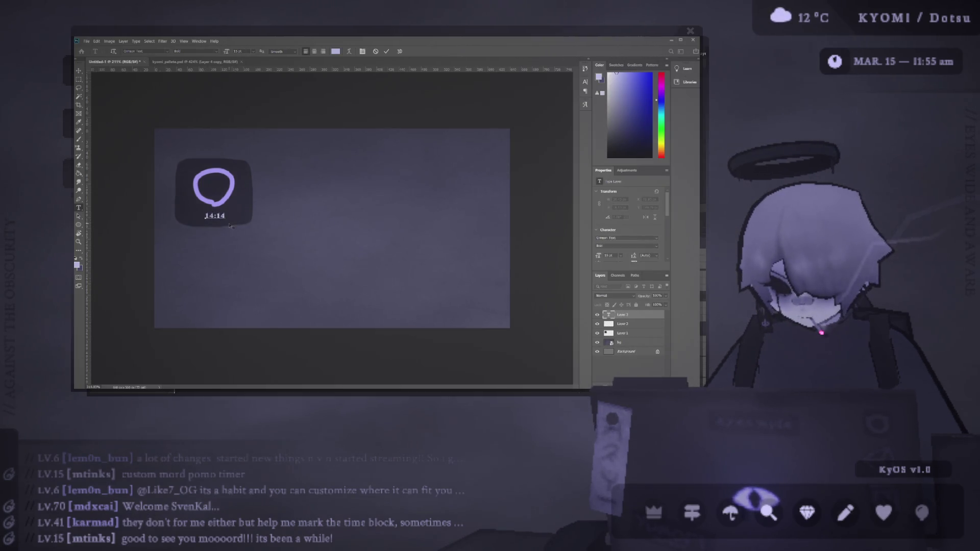
key("BackSpace")
type("7")
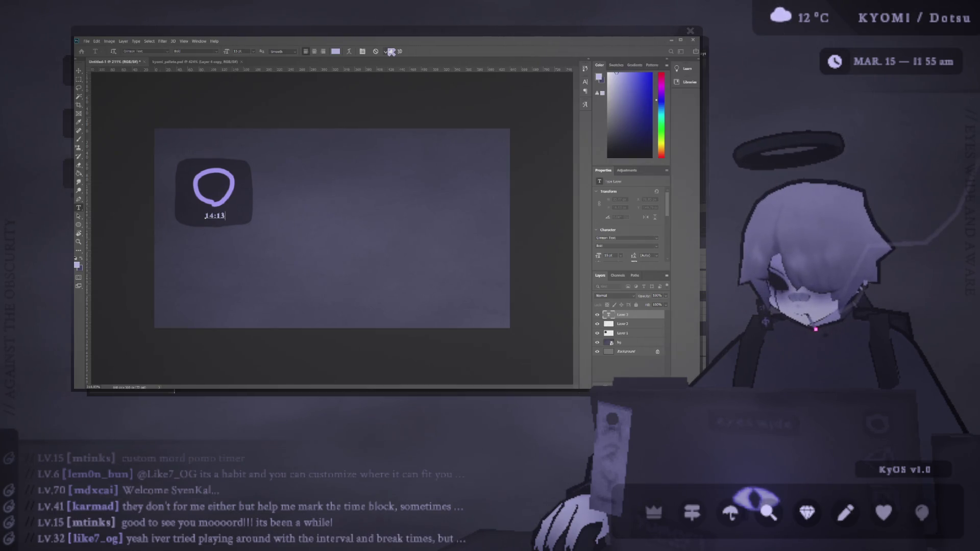
left_click(391, 51)
Drag the '14:13' text until it sits horizontally centred under the ring
key("v")
scroll(211, 215, "up", 5)
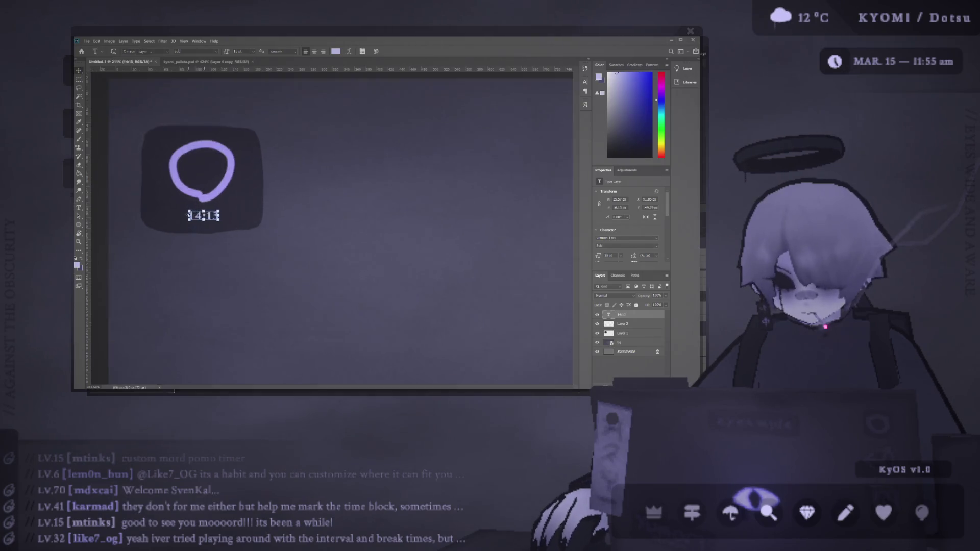
left_click_drag(219, 217, 216, 226)
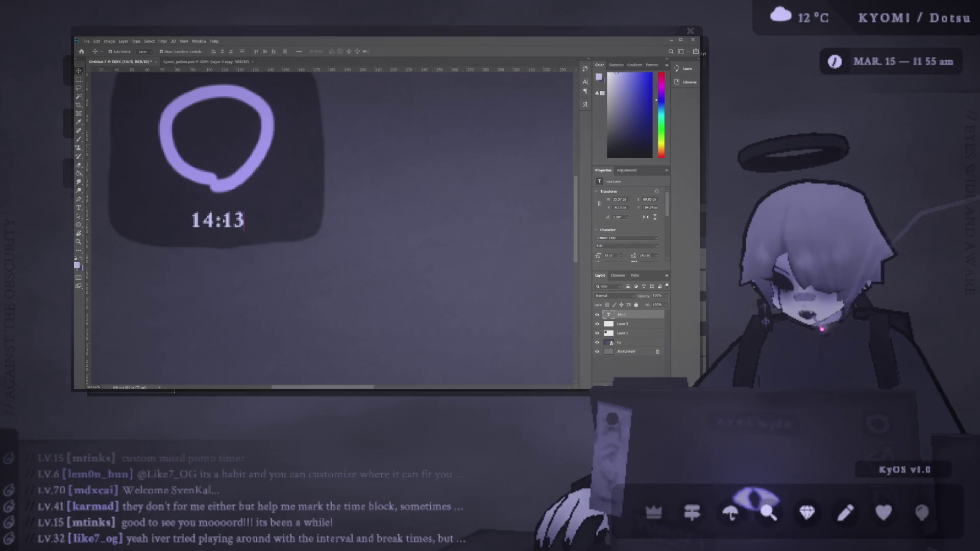
scroll(224, 214, "down", 3)
left_click(285, 221)
scroll(284, 221, "down", 2)
left_click(164, 188)
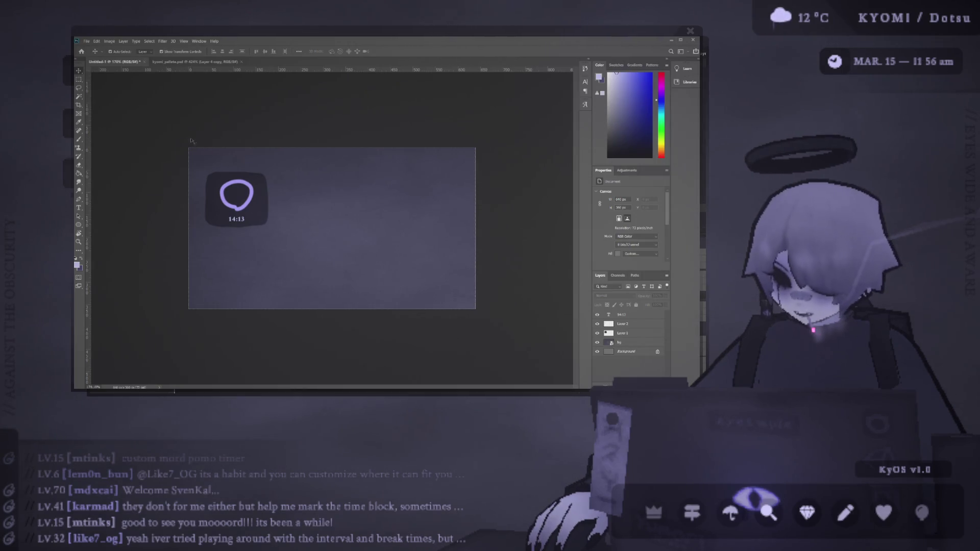
scroll(157, 180, "up", 1)
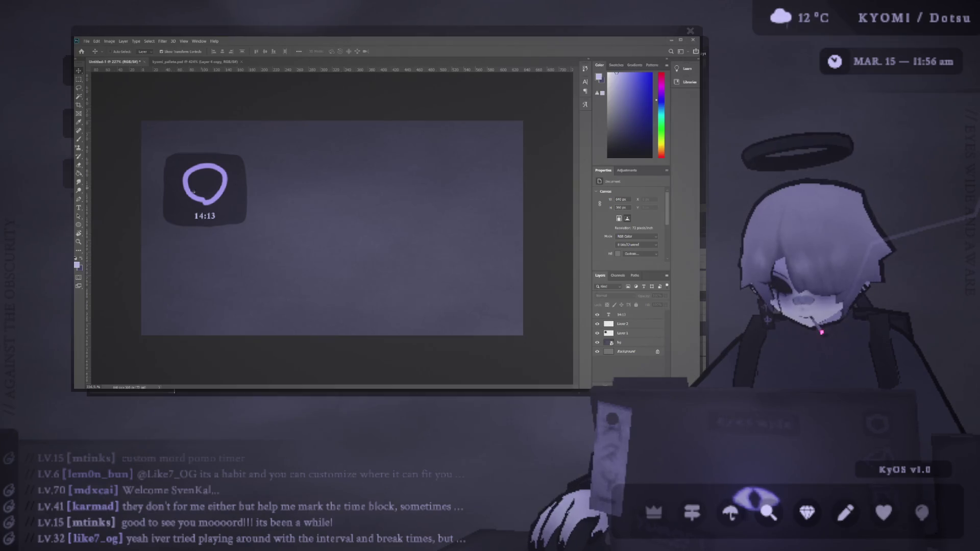
left_click(204, 217)
left_click_drag(186, 217, 196, 217)
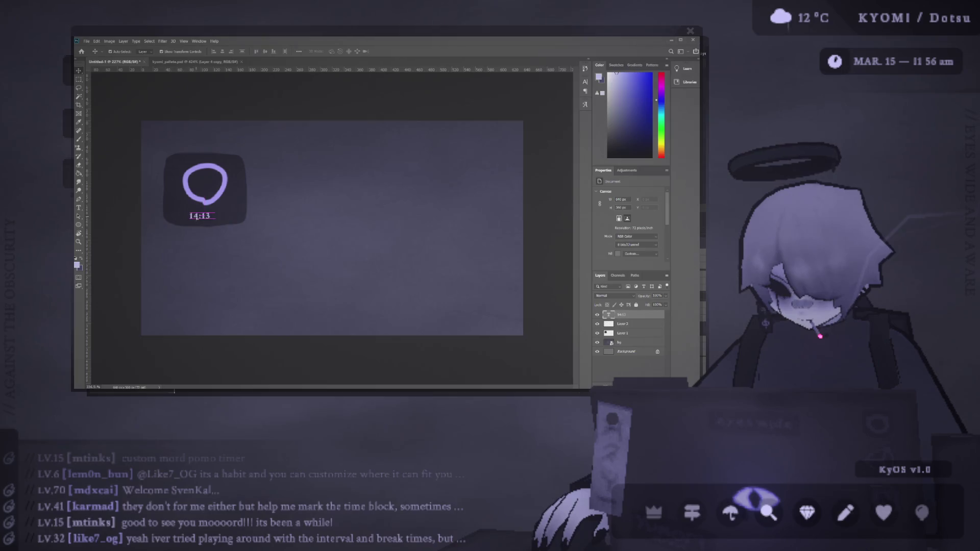
key("ctrl+plus")
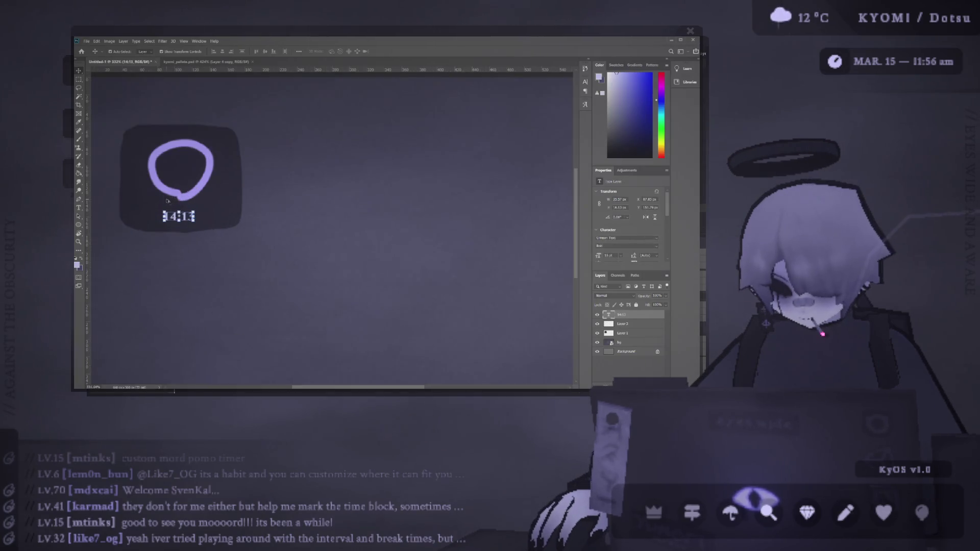
scroll(184, 152, "down", 3)
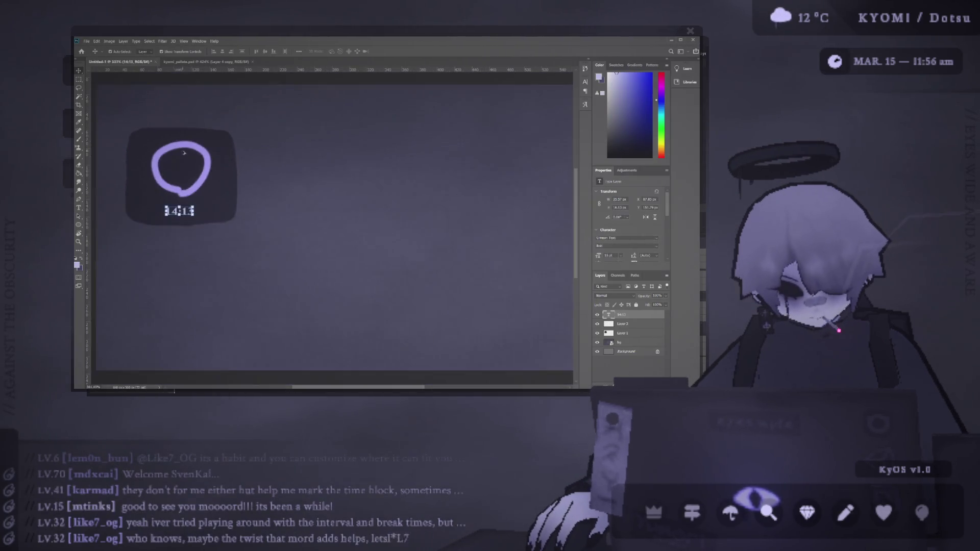
scroll(157, 155, "up", 2)
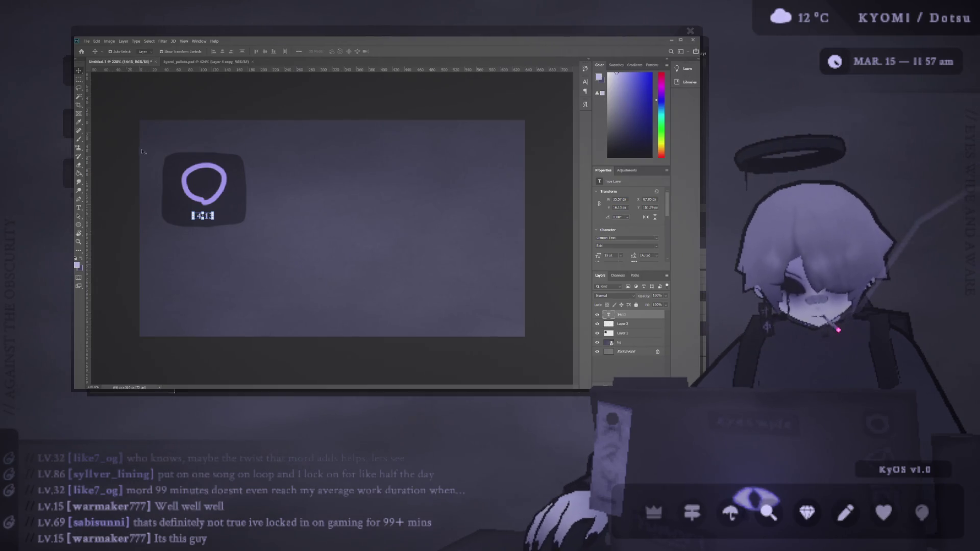
Commit the '14:13' text, clear the layer selection, and switch to the Brush
left_click(178, 190)
left_click(136, 192)
scroll(166, 198, "up", 3)
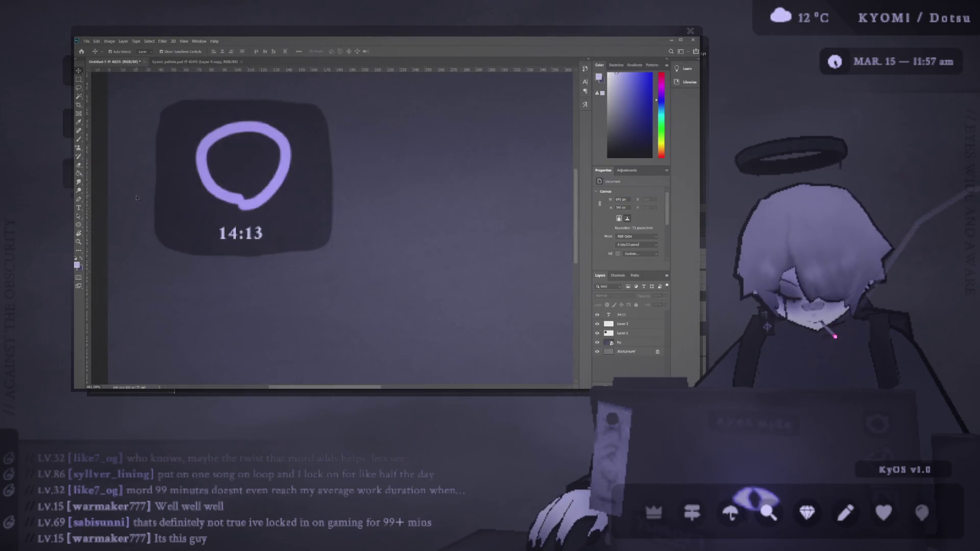
scroll(244, 205, "down", 1)
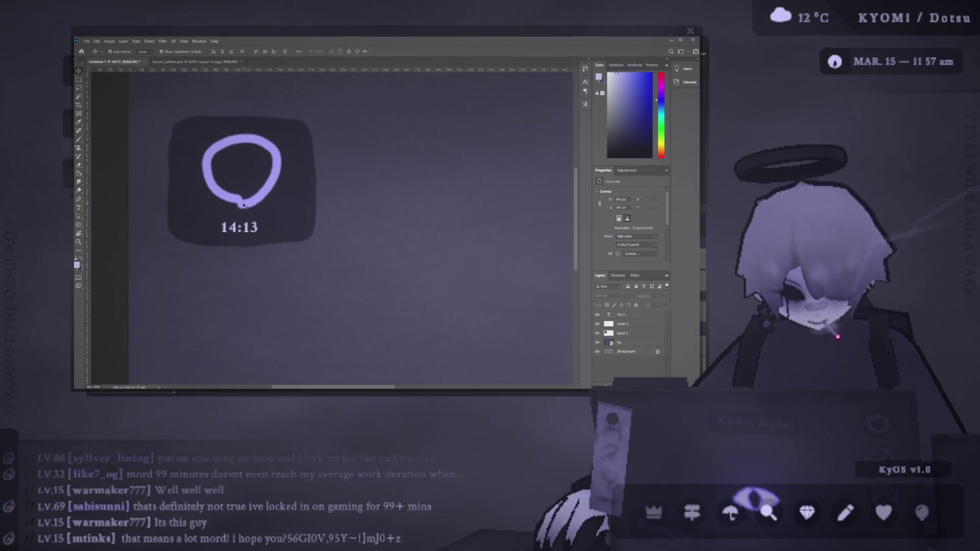
key("b")
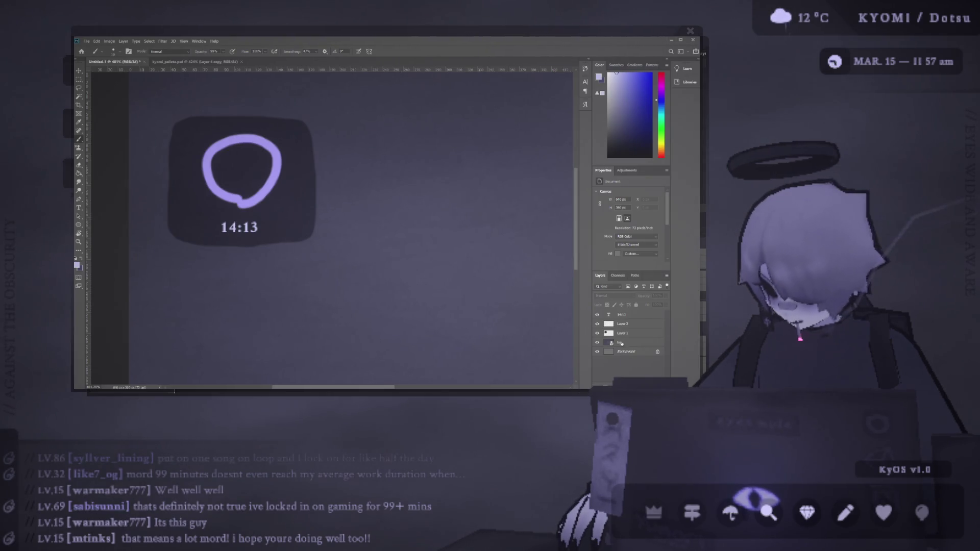
Paint black drips under the lavender ring on a new layer
key("ctrl+shift+alt+n")
key("d")
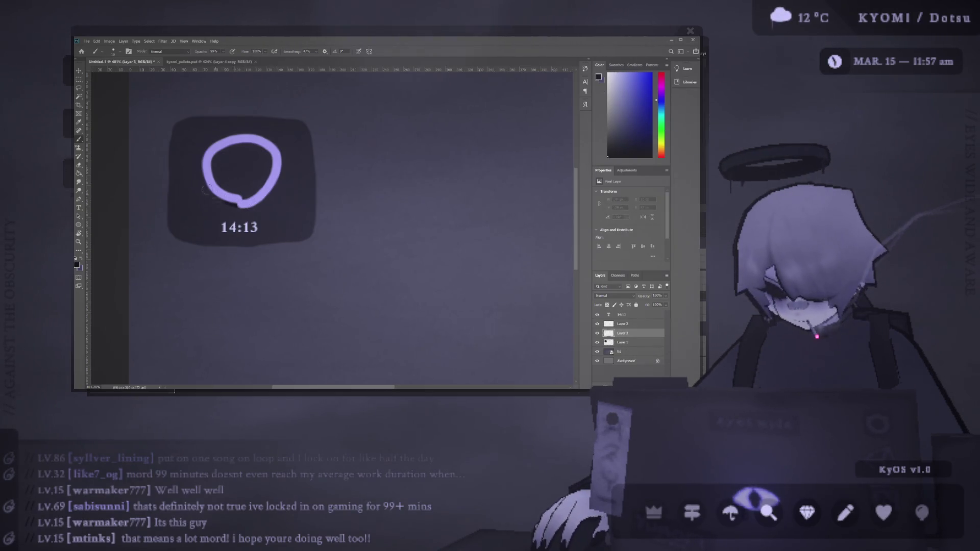
left_click_drag(245, 202, 233, 202)
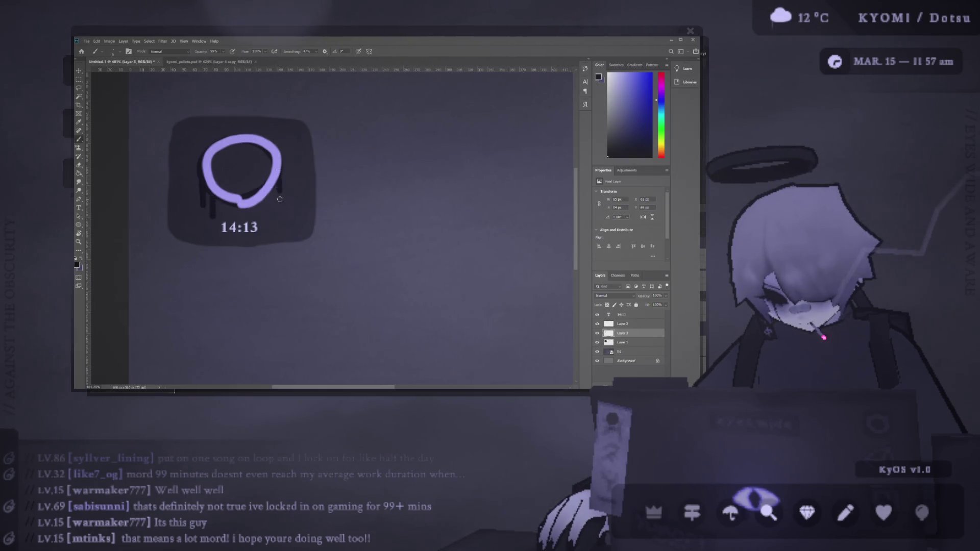
scroll(561, 266, "down", 3)
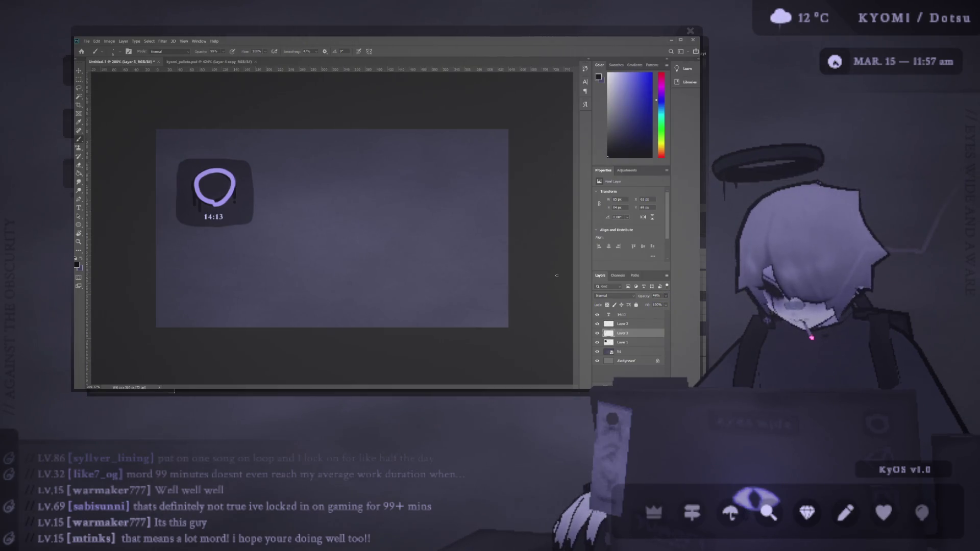
scroll(239, 201, "up", 3)
Erase the bottom part of the lavender ring on its own layer
left_click(619, 324)
key("e")
mouse_move(179, 201)
left_mouse_down()
mouse_move(216, 205)
mouse_move(189, 201)
mouse_move(205, 208)
mouse_move(235, 160)
left_mouse_up()
Try erasing the ring's top arc, undoing the attempts
key("ctrl+z")
scroll(248, 179, "down", 3)
scroll(206, 163, "up", 1)
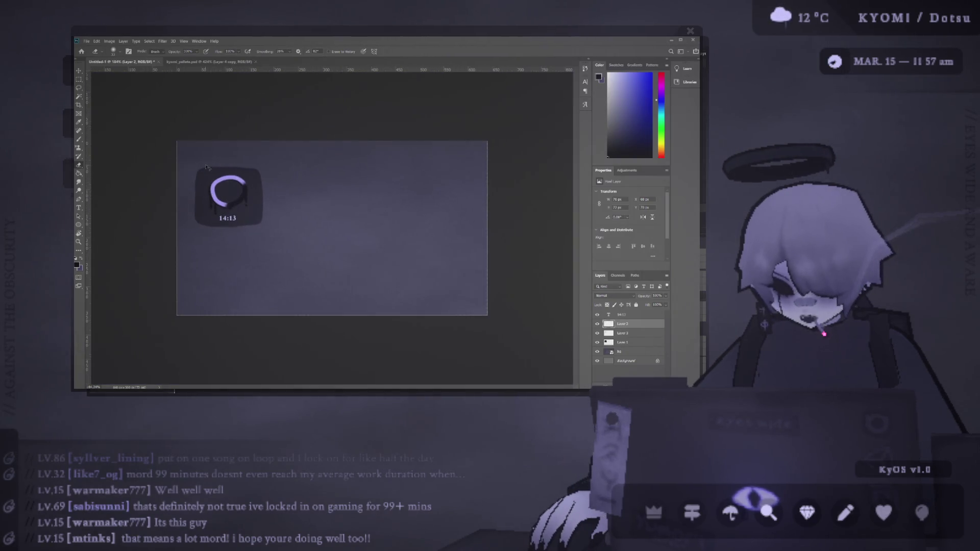
scroll(218, 154, "up", 3)
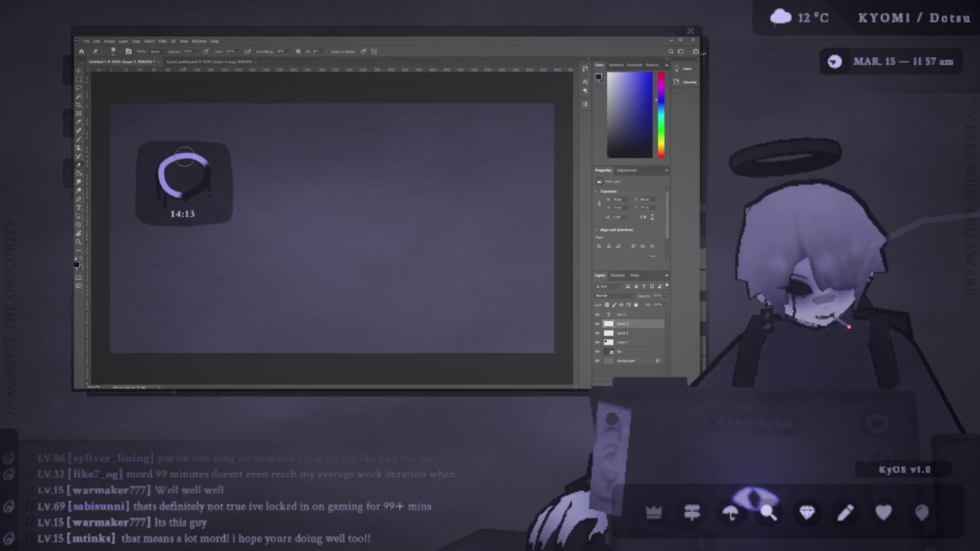
scroll(292, 152, "up", 1)
mouse_move(297, 156)
left_mouse_down()
mouse_move(274, 145)
mouse_move(232, 153)
mouse_move(218, 189)
mouse_move(248, 217)
mouse_move(253, 196)
mouse_move(238, 168)
left_mouse_up()
scroll(234, 175, "down", 5)
scroll(161, 162, "up", 5)
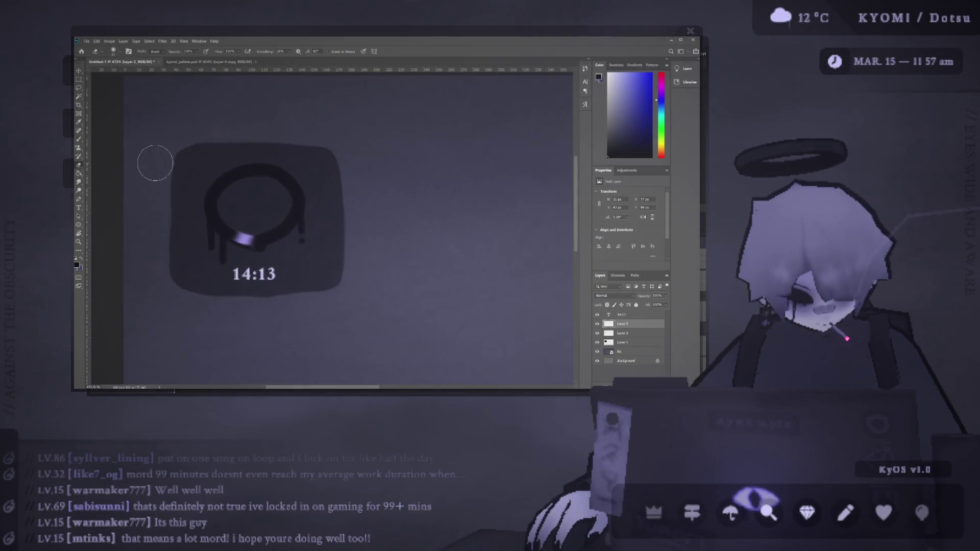
scroll(159, 166, "up", 1)
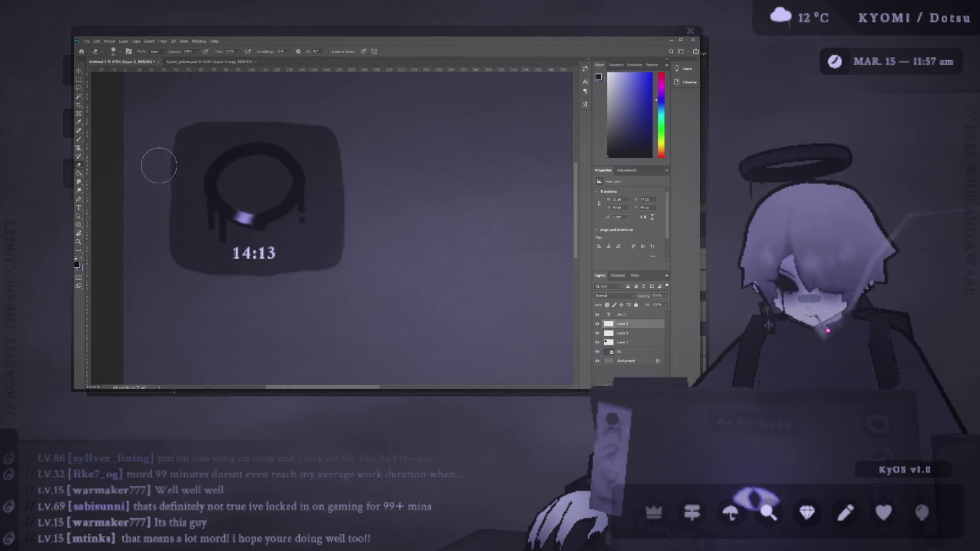
key("ctrl+z")
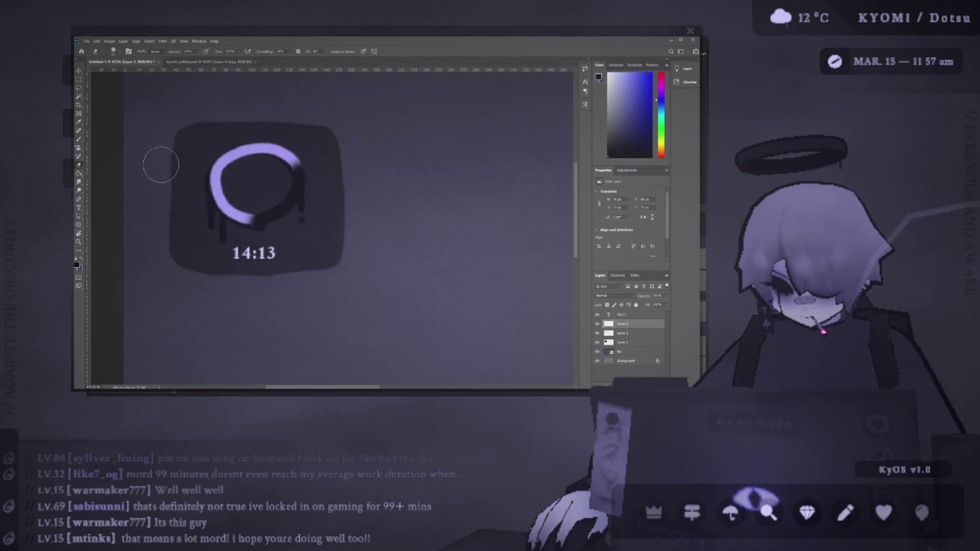
Erase the ring's upper-right arc to leave a partial progress ring
left_click_drag(309, 183, 295, 153)
scroll(328, 186, "down", 3)
scroll(219, 164, "up", 3)
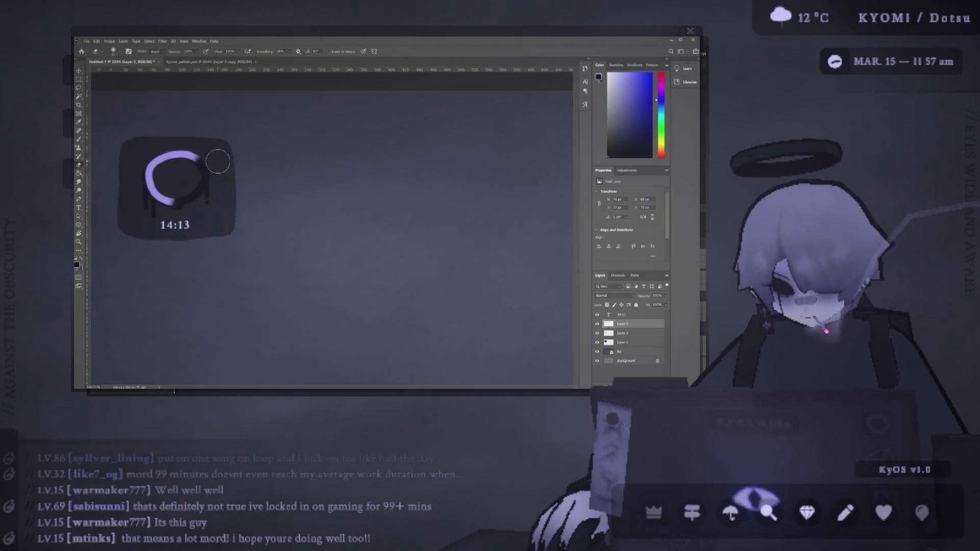
scroll(197, 160, "left", 2)
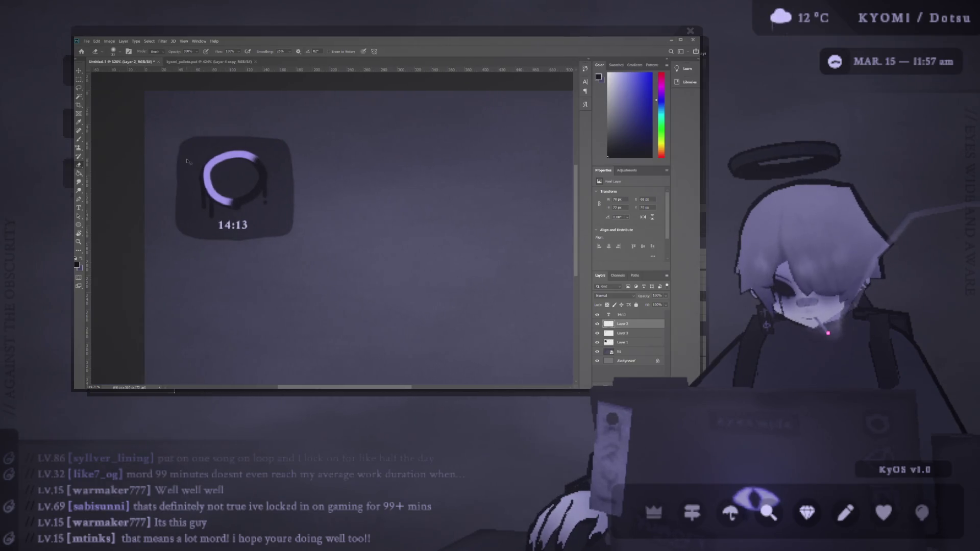
left_click(83, 72)
Move the '14:13' text up into the centre of the ring
left_click(293, 228)
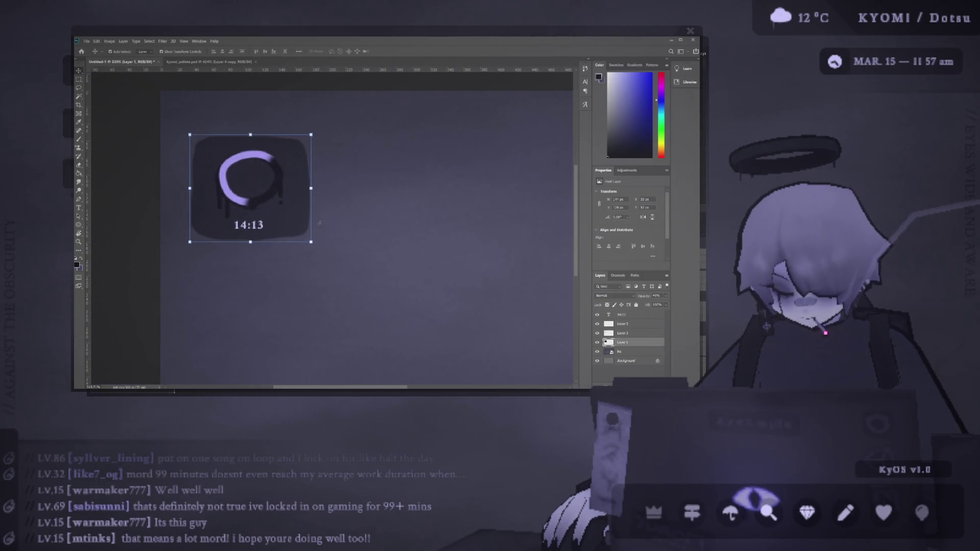
left_click_drag(259, 234, 261, 190)
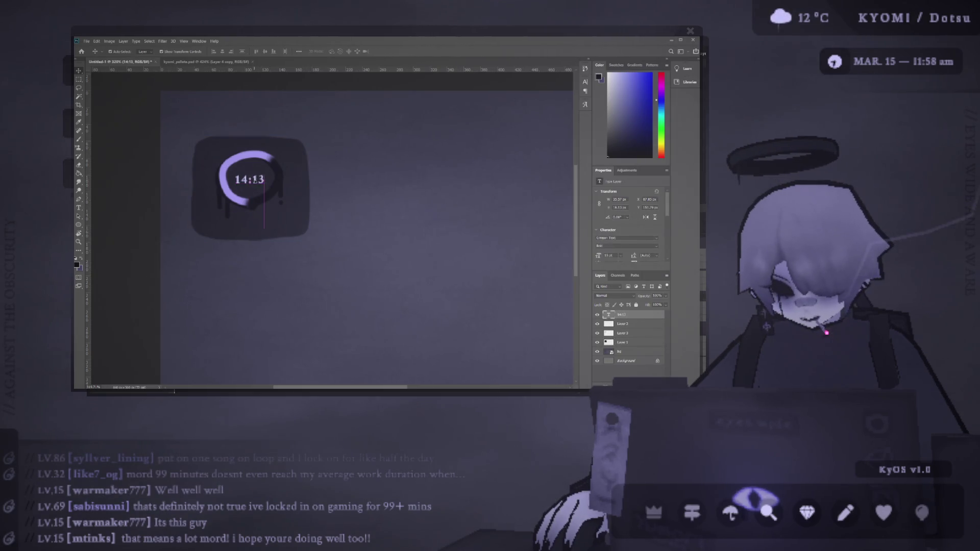
key("Up")
key("Up")
key("Up")
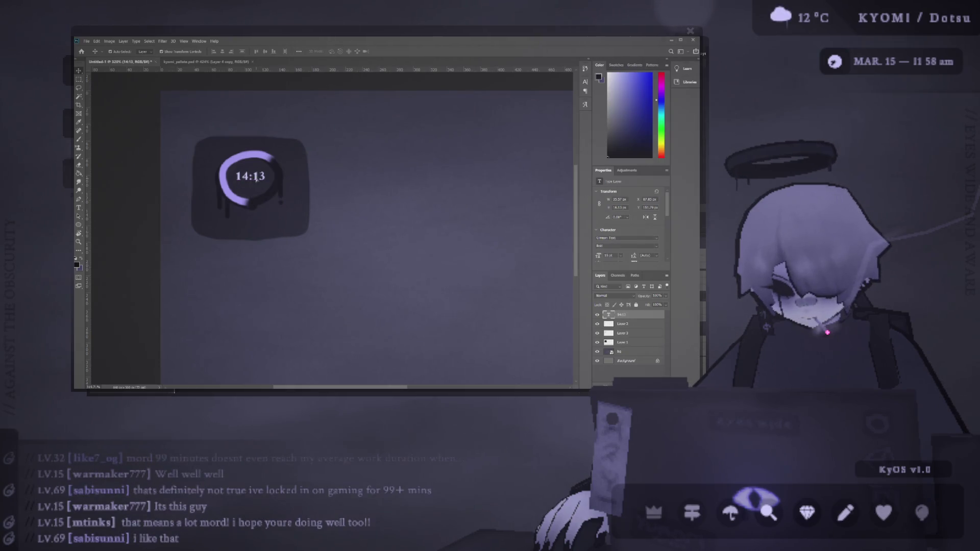
key("Down")
key("Down")
key("Down")
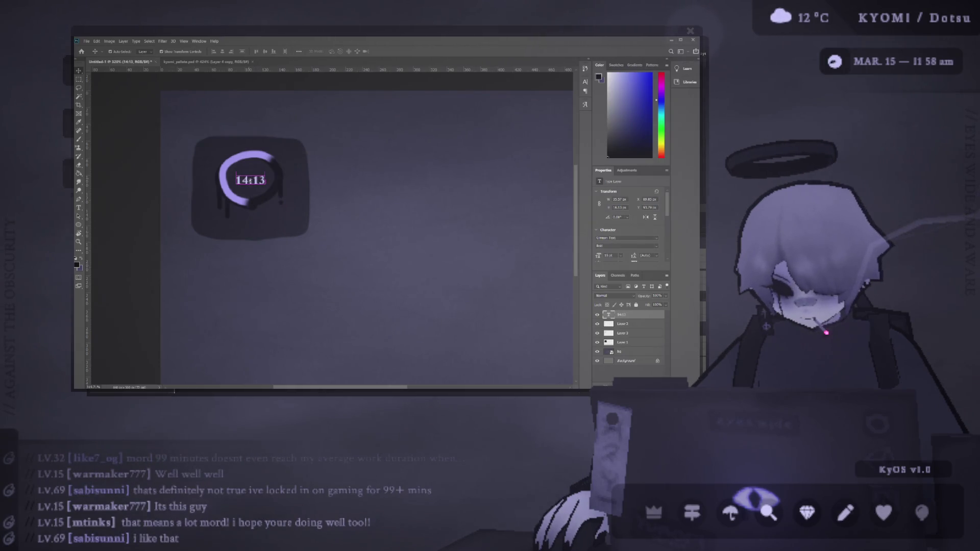
Add a new empty layer and place it above Layer 1
left_click(311, 220)
key("b")
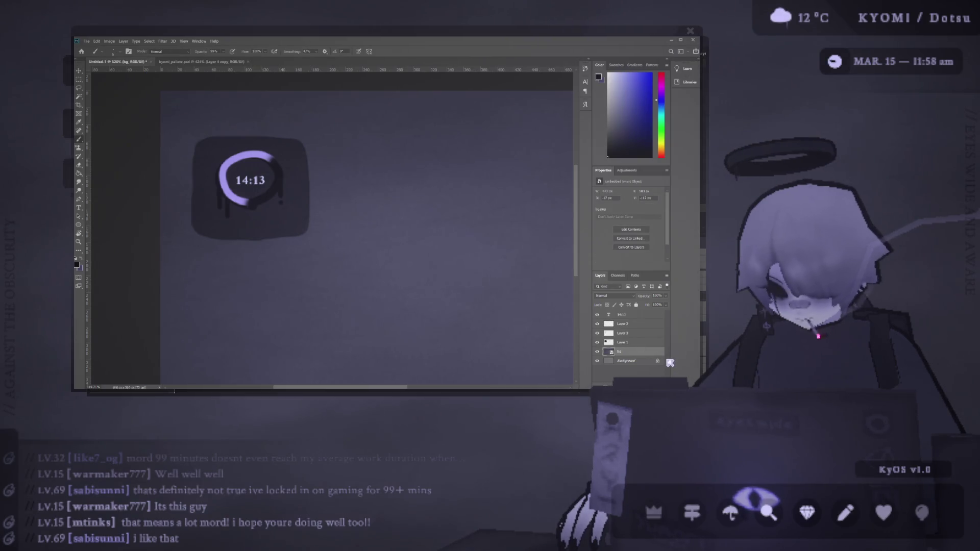
key("ctrl+shift+alt+n")
left_click_drag(623, 352, 623, 343)
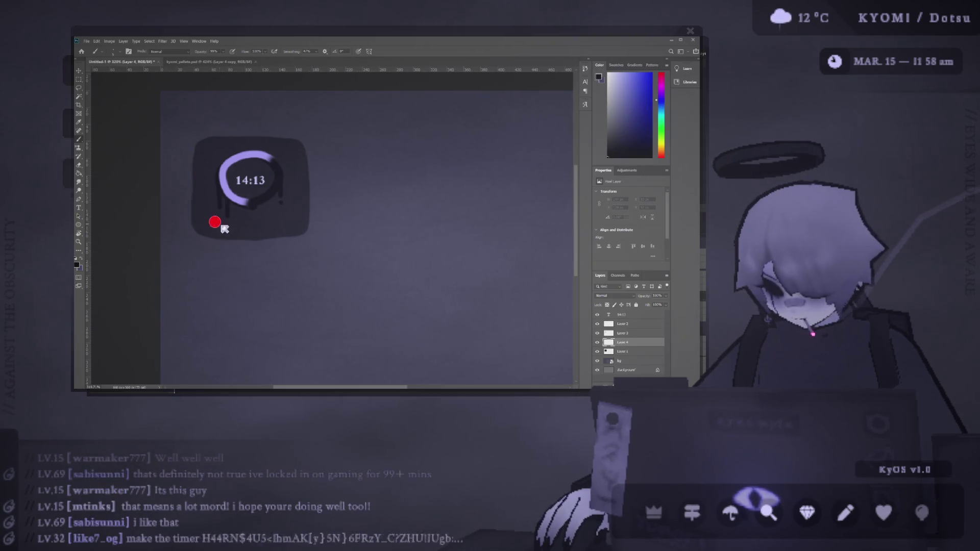
Stretch the rounded tile taller downward to leave room below the ring
key("v")
left_click(257, 235)
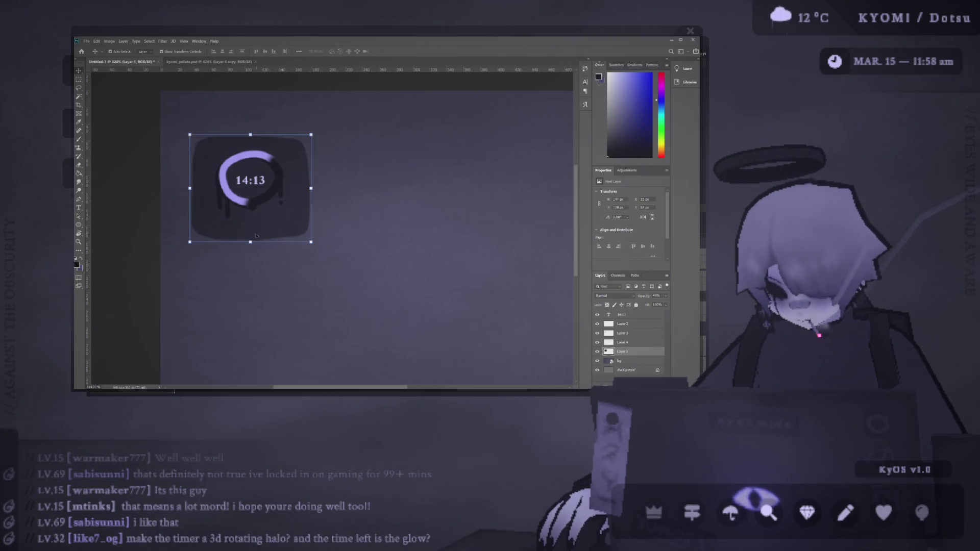
left_click_drag(250, 242, 250, 252)
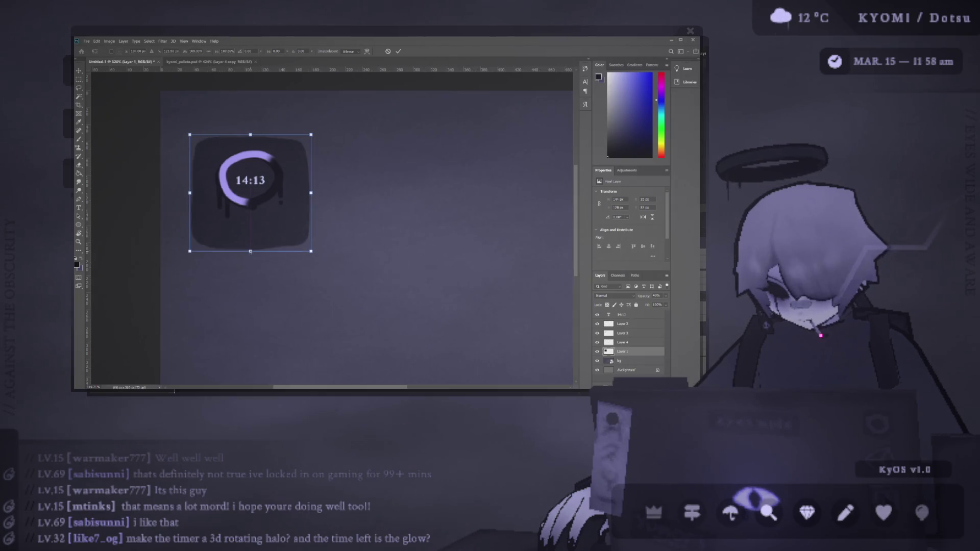
left_click(399, 51)
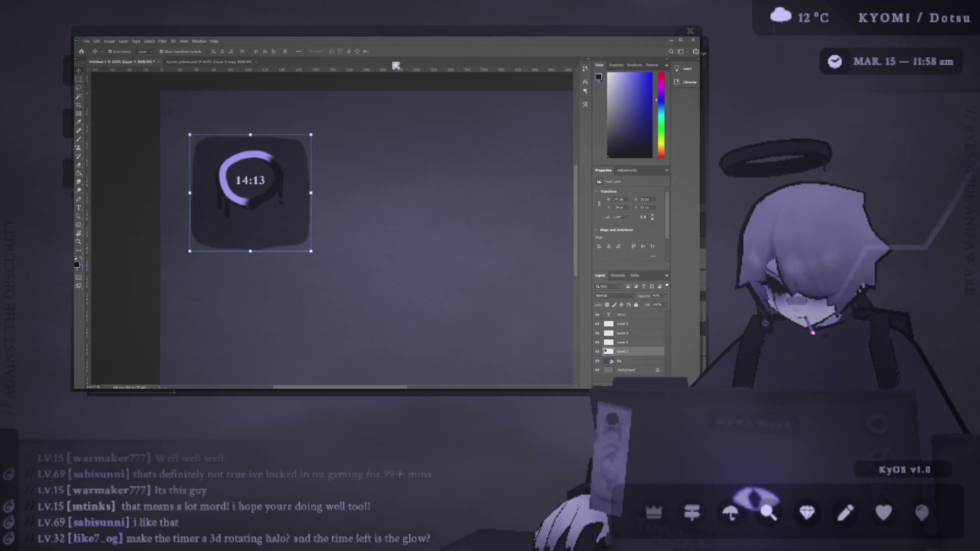
Select Layer 4 as the target for painting buttons with the brush
left_click(251, 94)
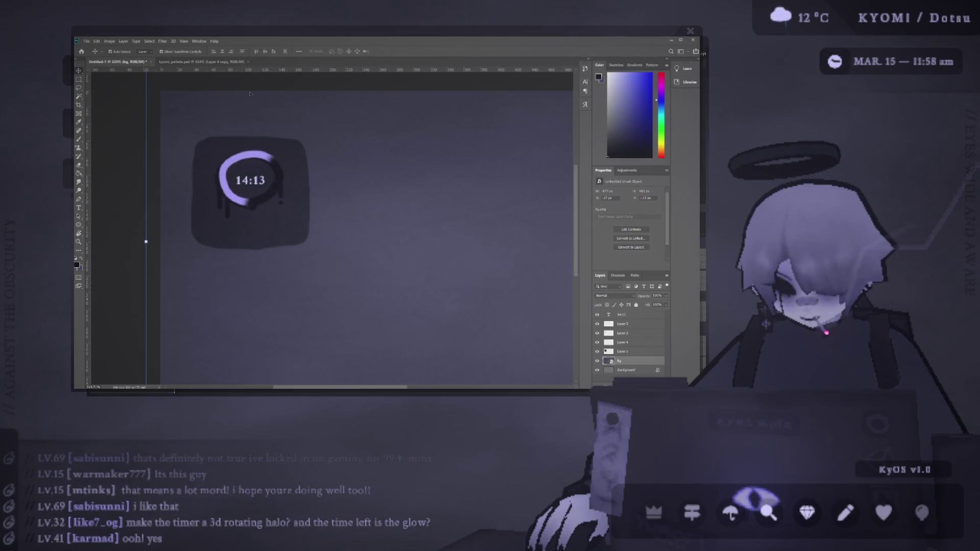
key("b")
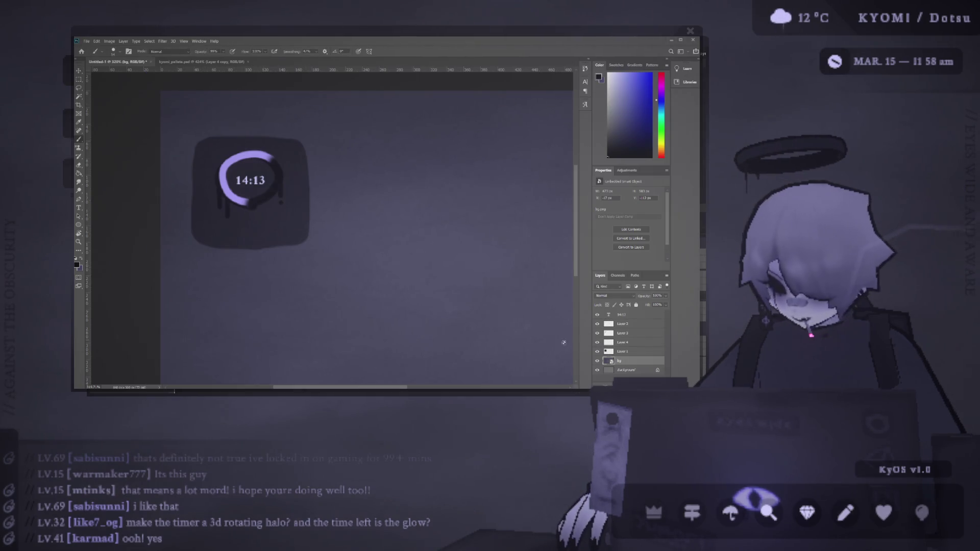
left_click(614, 353)
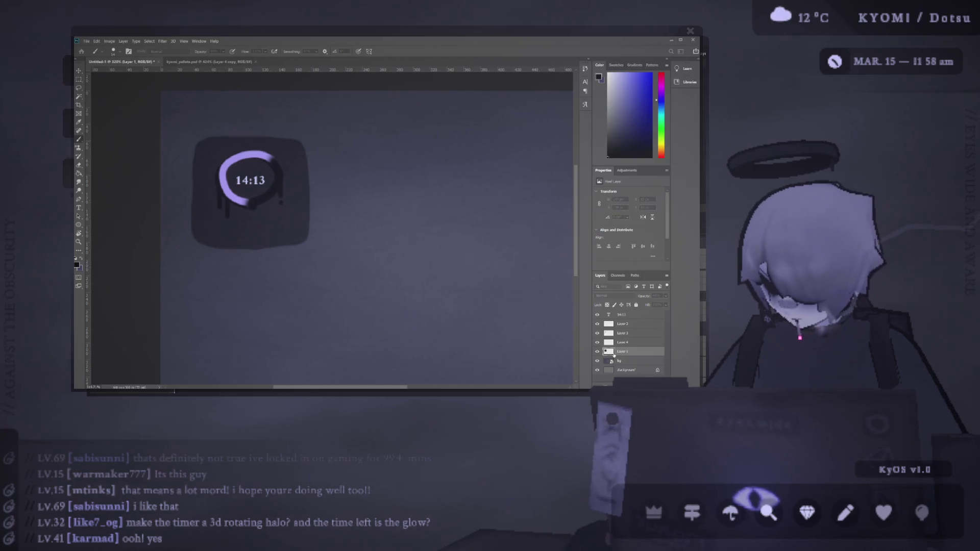
left_click(623, 343)
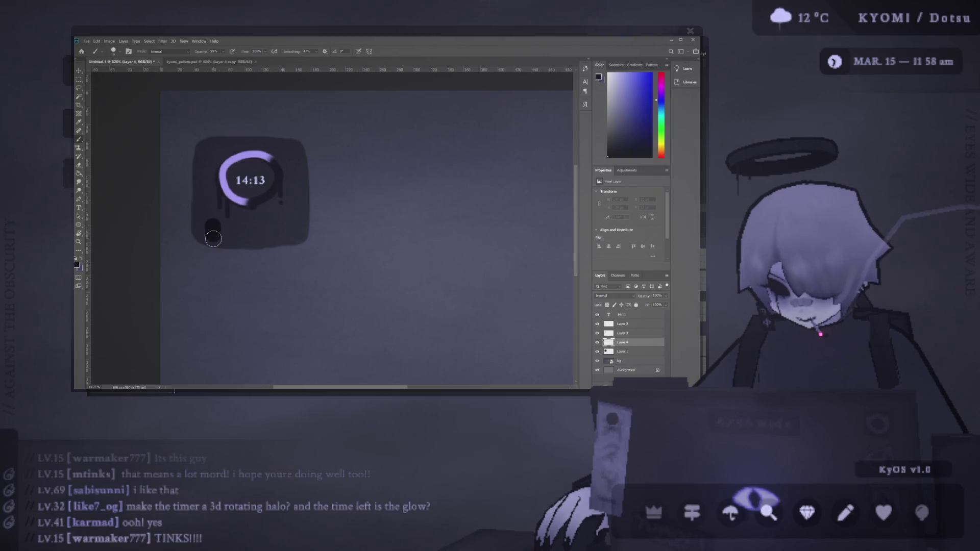
Paint three dark circles under the ring and lower the layer opacity to 67%
left_click(213, 233)
left_click(250, 232)
left_click(285, 231)
left_click_drag(667, 312, 653, 306)
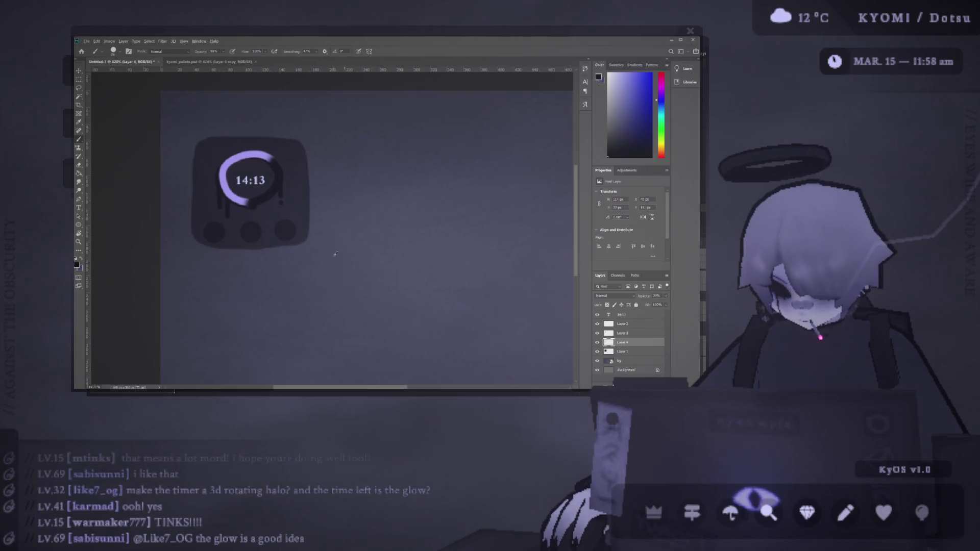
scroll(193, 212, "down", 5)
scroll(193, 212, "up", 6)
scroll(195, 211, "left", 3)
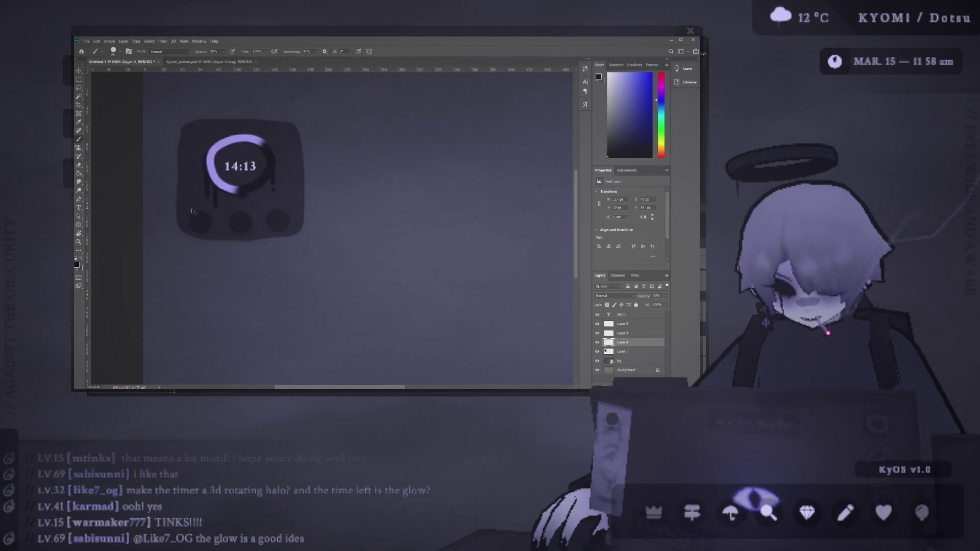
Set brush Smoothing to 0% and darken the middle button circle
left_click_drag(255, 225, 258, 221)
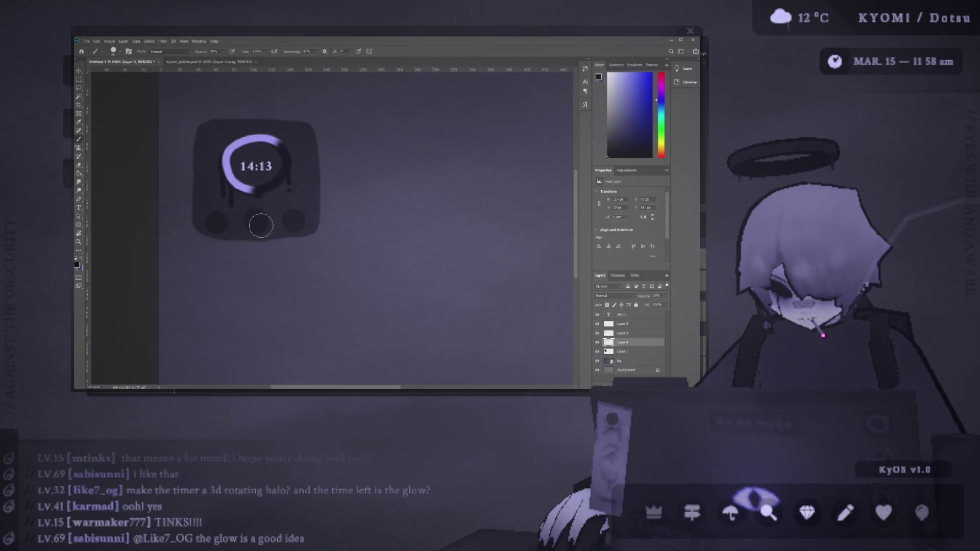
double_click(316, 51)
type("0")
key("Return")
left_click_drag(254, 225, 260, 215)
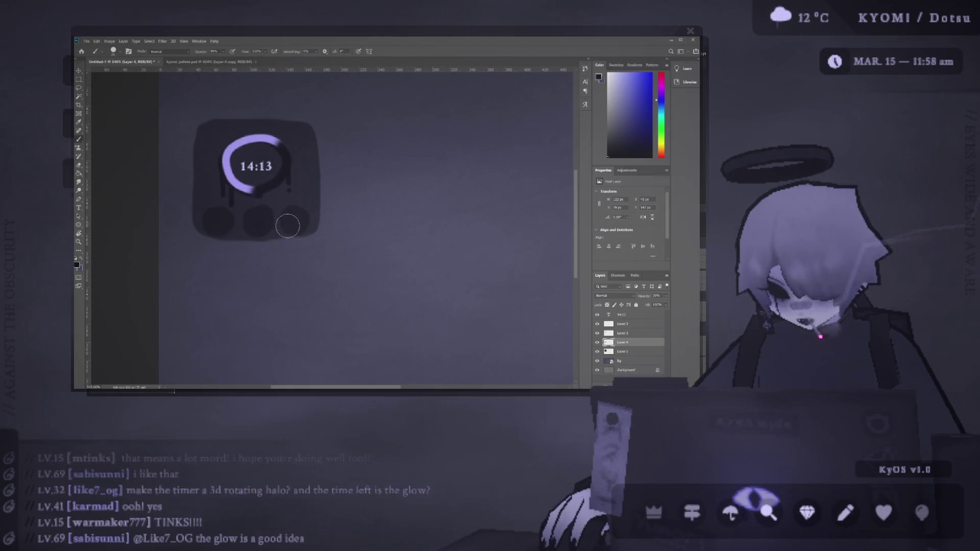
scroll(217, 218, "down", 5)
scroll(181, 215, "up", 4)
Nudge the rounded tile into place with the Move tool and add a new layer above bg
key("v")
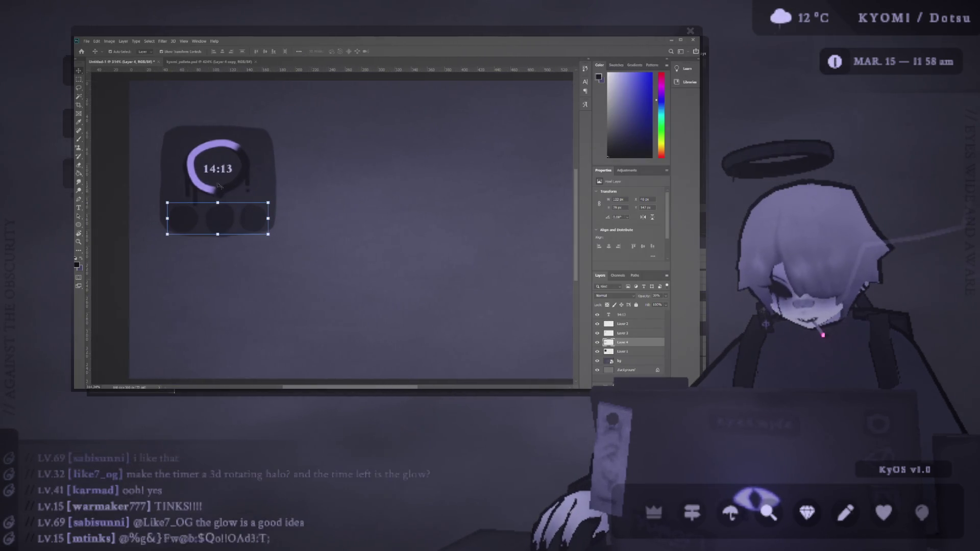
left_click_drag(175, 135, 180, 140)
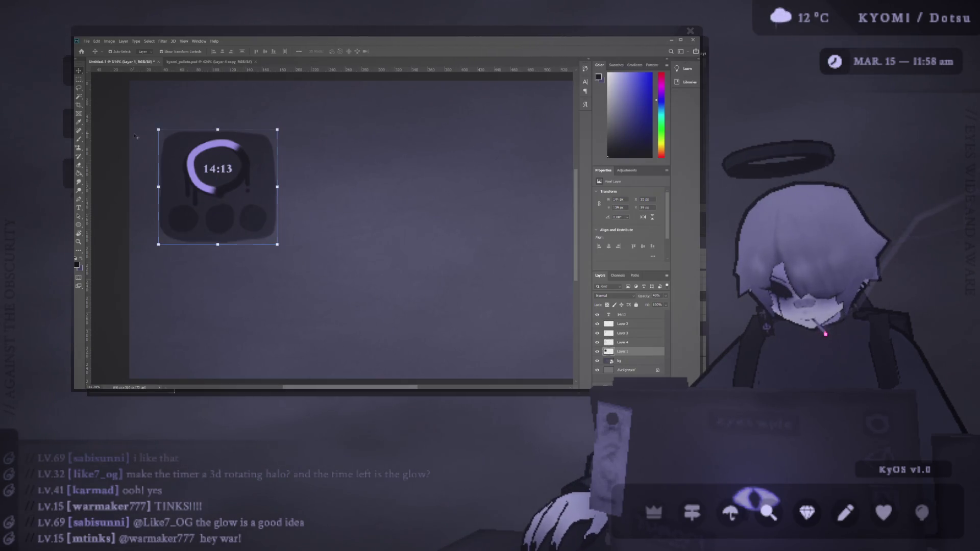
left_click(152, 164)
scroll(152, 165, "down", 3)
scroll(151, 167, "up", 4)
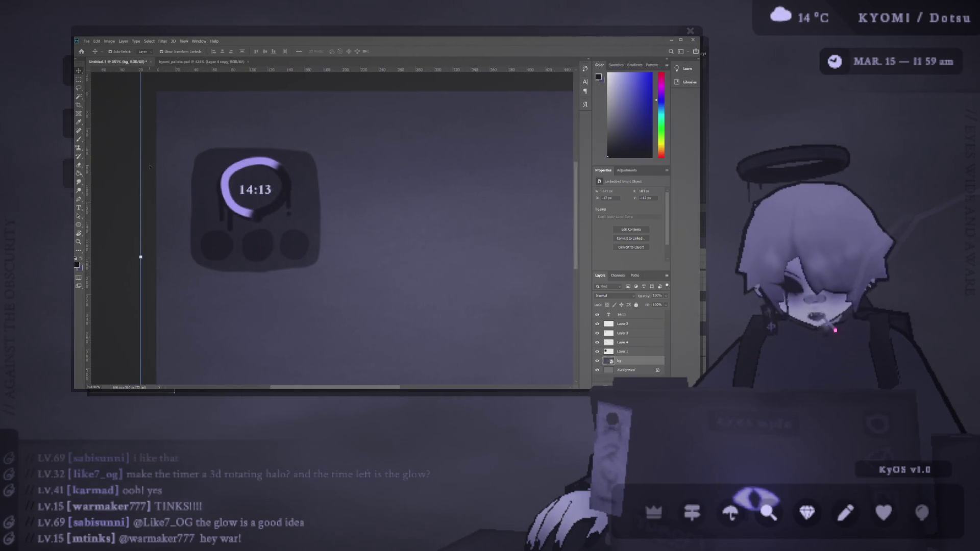
key("b")
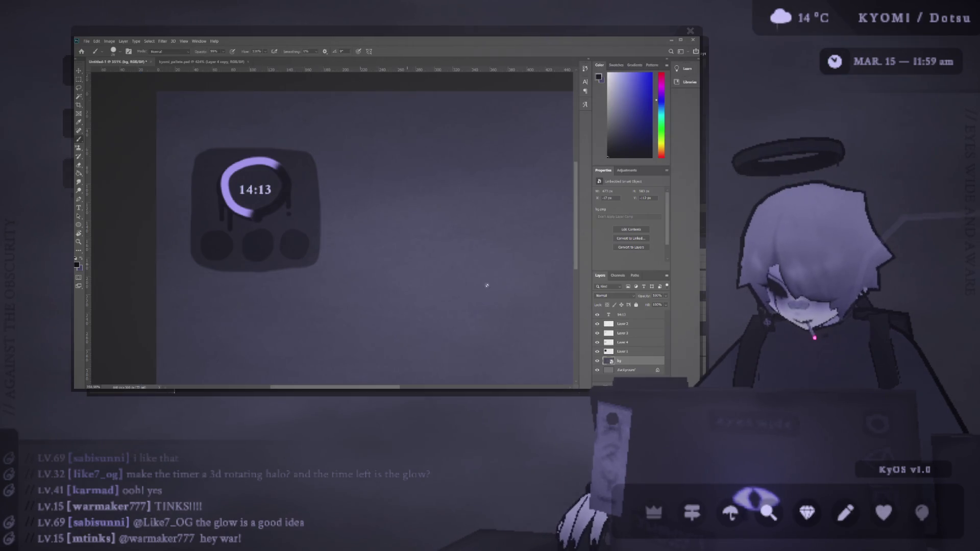
left_click(651, 384)
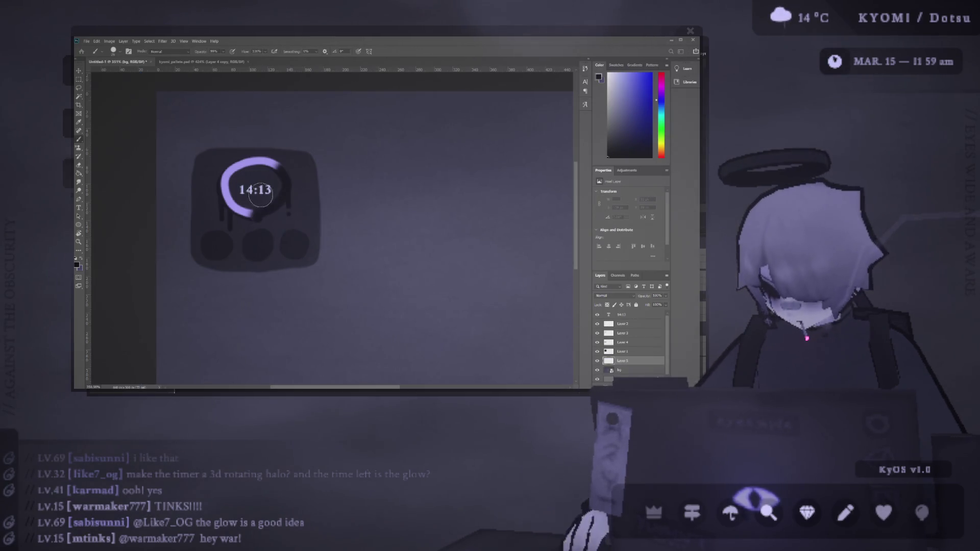
Sample the lavender colour from the 14:13 text and add a new layer above Layer 2
left_click(261, 189, "alt")
scroll(250, 214, "up", 2)
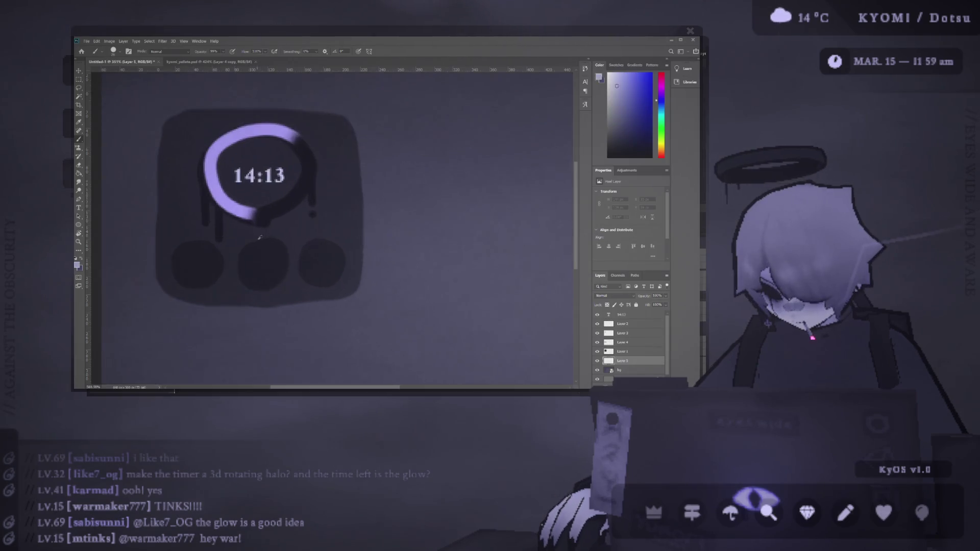
left_click(624, 323)
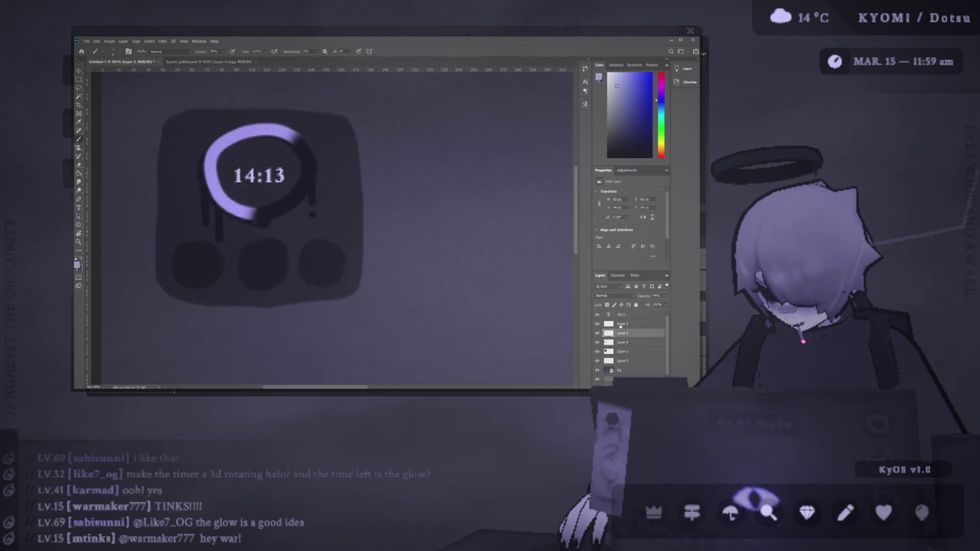
left_click(652, 384)
Brush a play arrow, a replay arrow and a four-lobed cross into the three buttons
mouse_move(254, 258)
left_mouse_down()
mouse_move(276, 262)
mouse_move(255, 272)
left_mouse_up()
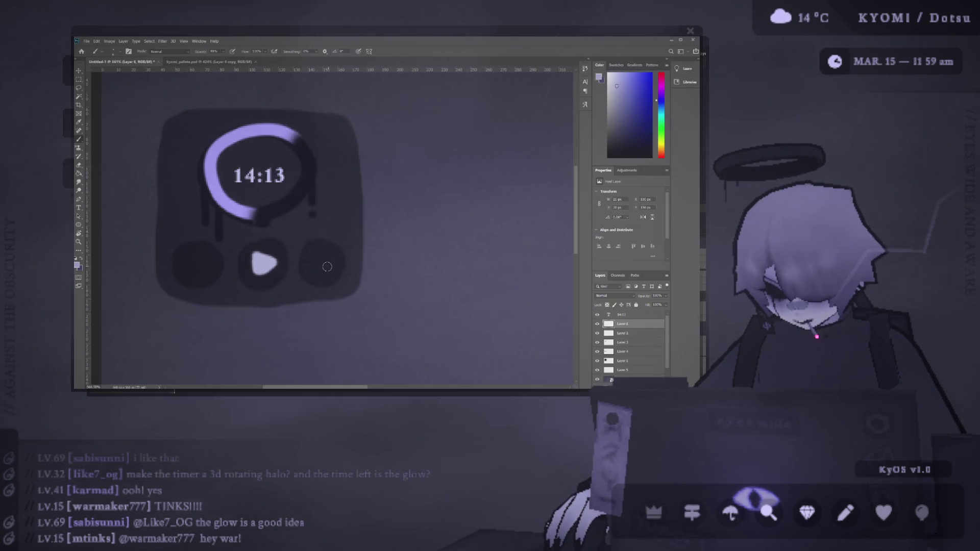
mouse_move(313, 265)
left_mouse_down()
mouse_move(334, 260)
mouse_move(327, 264)
left_mouse_up()
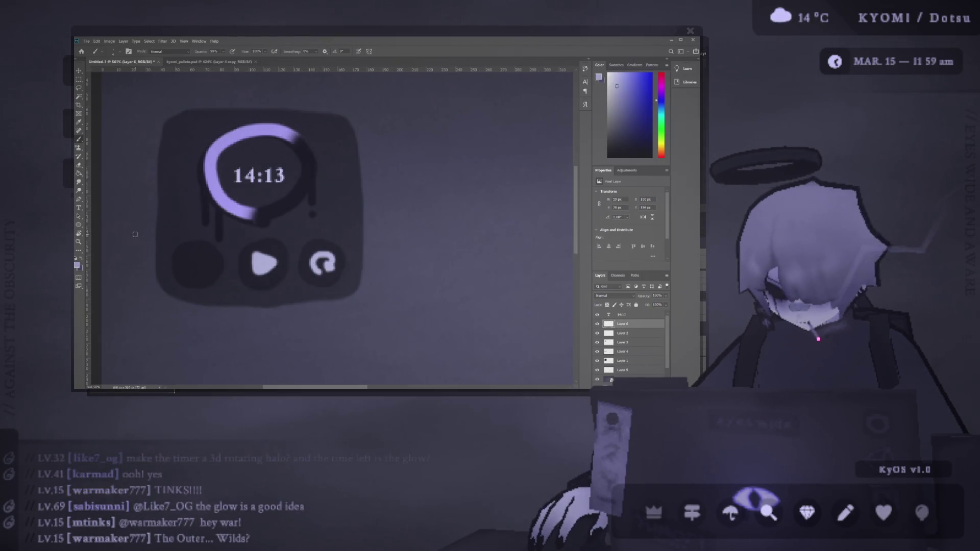
mouse_move(201, 251)
left_mouse_down()
mouse_move(199, 271)
mouse_move(197, 252)
left_mouse_up()
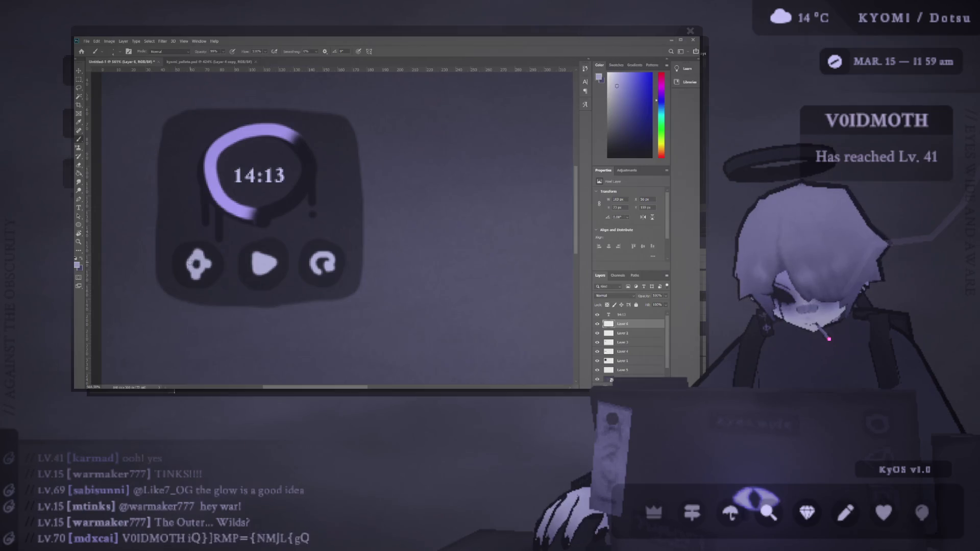
left_click_drag(197, 274, 208, 274)
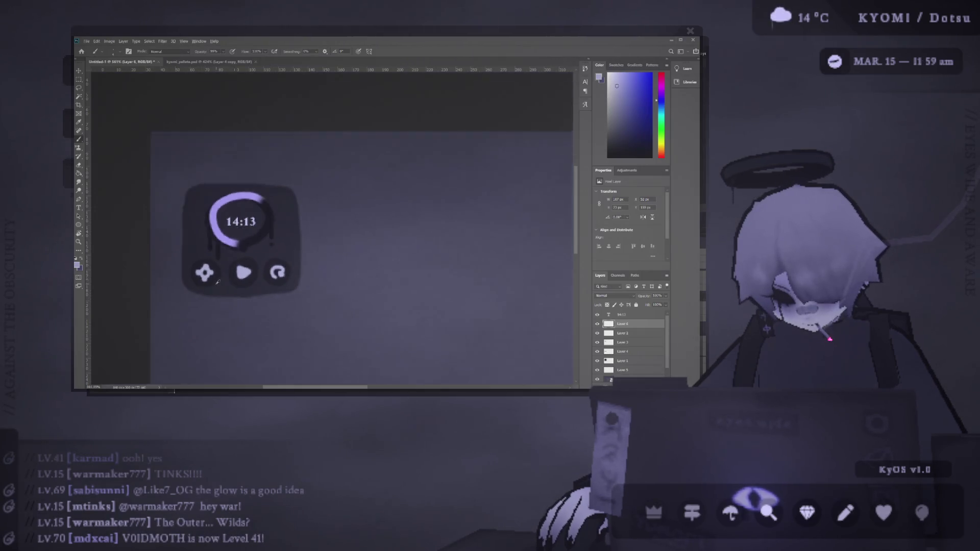
Zoom in on the widget, add a new empty layer, and undo a trial purple stroke
scroll(291, 280, "down", 5)
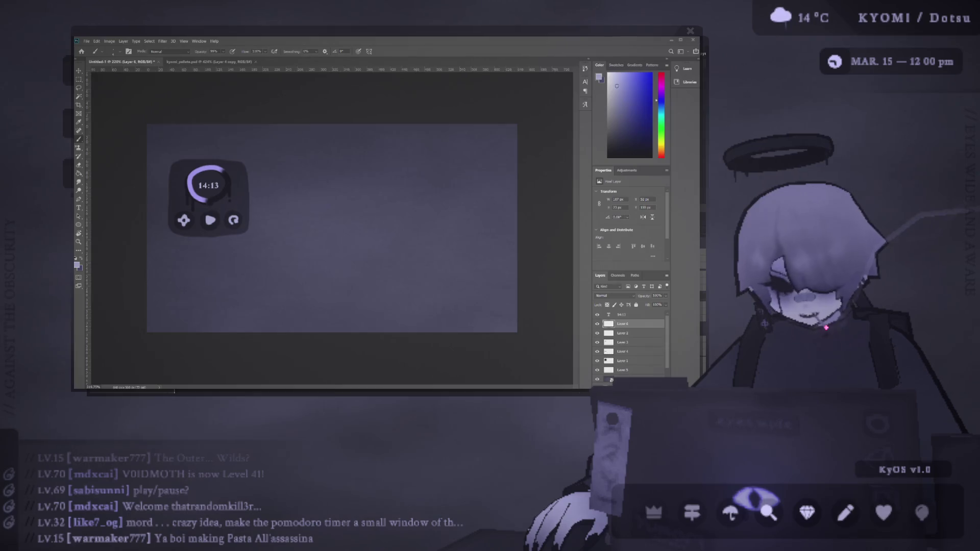
key("ctrl+equal")
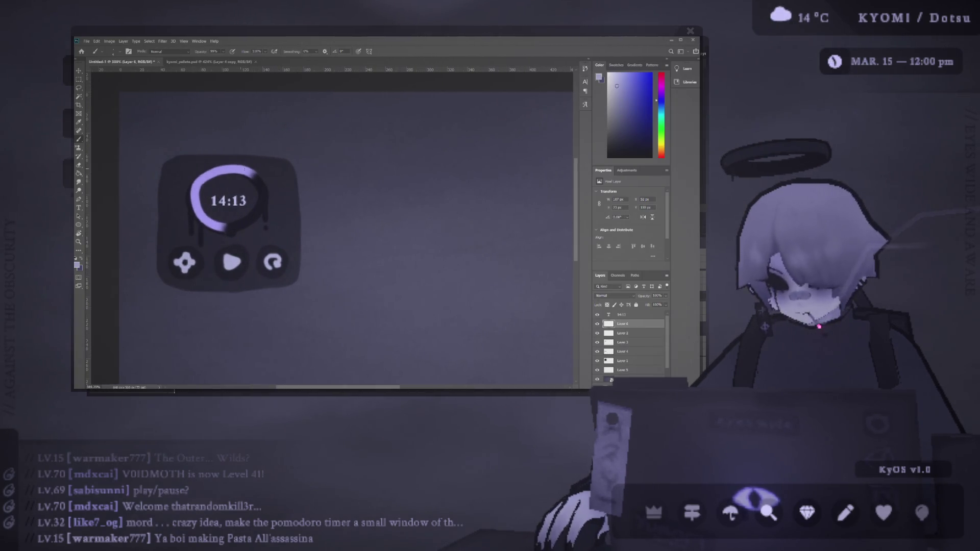
key("ctrl+shift+alt+n")
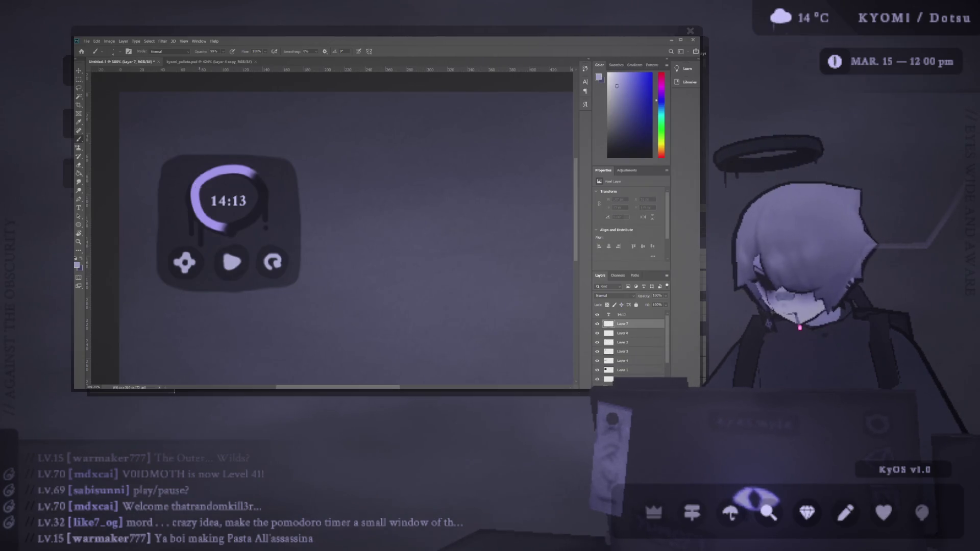
left_click_drag(193, 133, 261, 122)
key("ctrl+z")
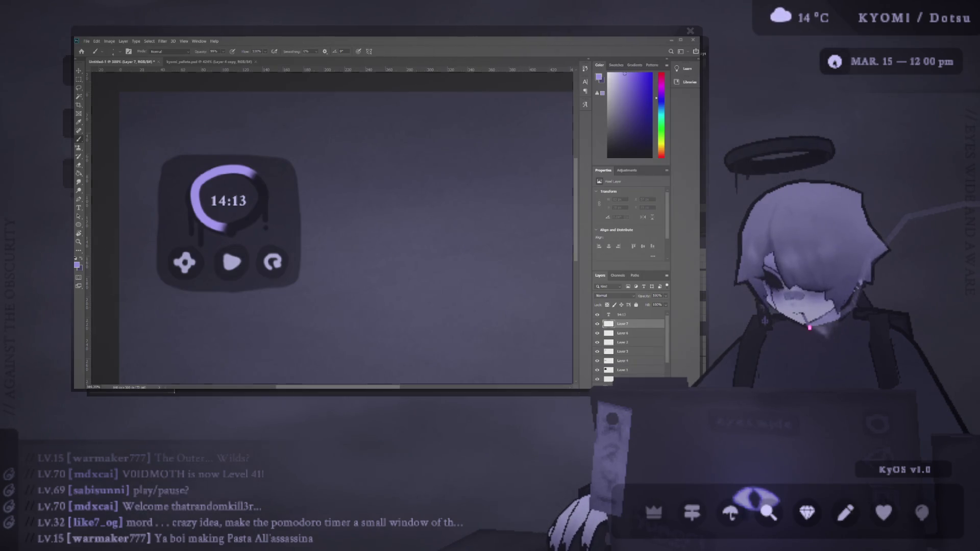
scroll(346, 225, "down", 3)
Shrink the placed halo over the timer, commit it, and select the timer ring's layer
mouse_move(349, 207)
left_mouse_down()
mouse_move(253, 207)
mouse_move(201, 145)
mouse_move(225, 145)
left_mouse_up()
left_click(388, 51)
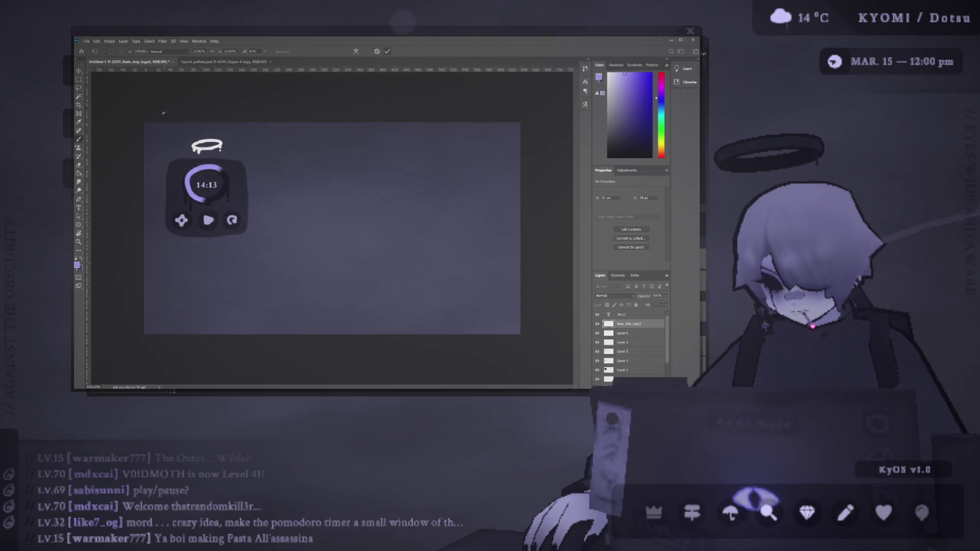
scroll(185, 134, "up", 3)
key("v")
left_click(202, 215)
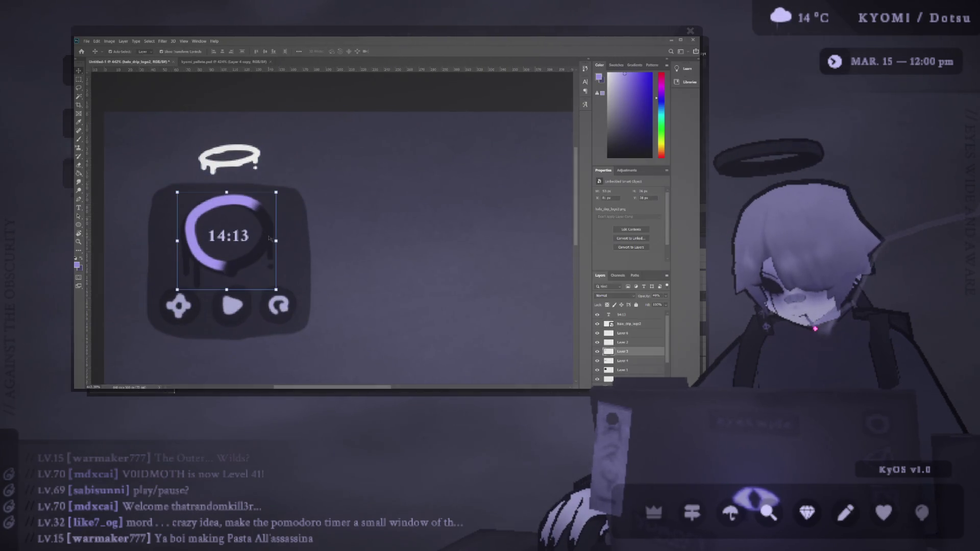
Hide Layer 3, add Layer 7 above the ring, pick the Eraser, then hide Layer 7 and deselect
left_click(596, 352)
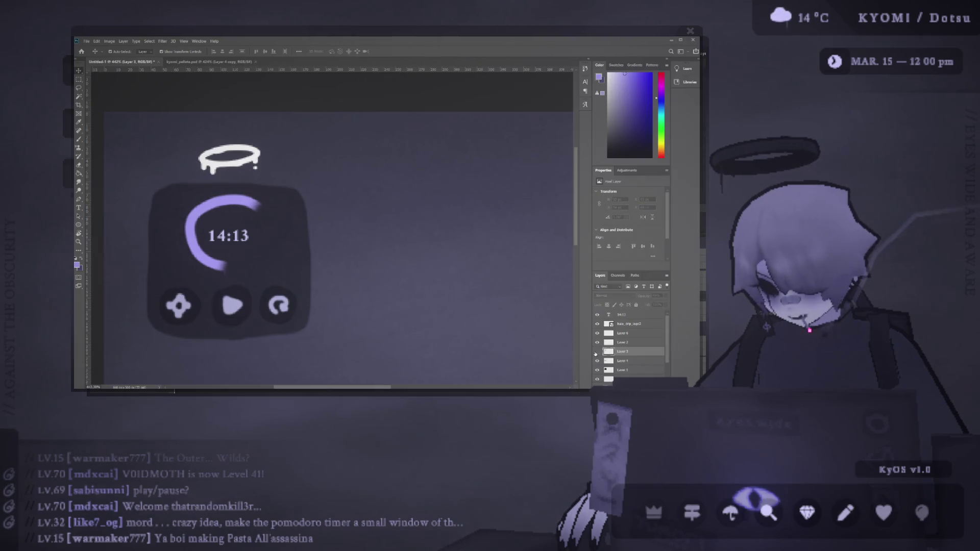
key("ctrl+j")
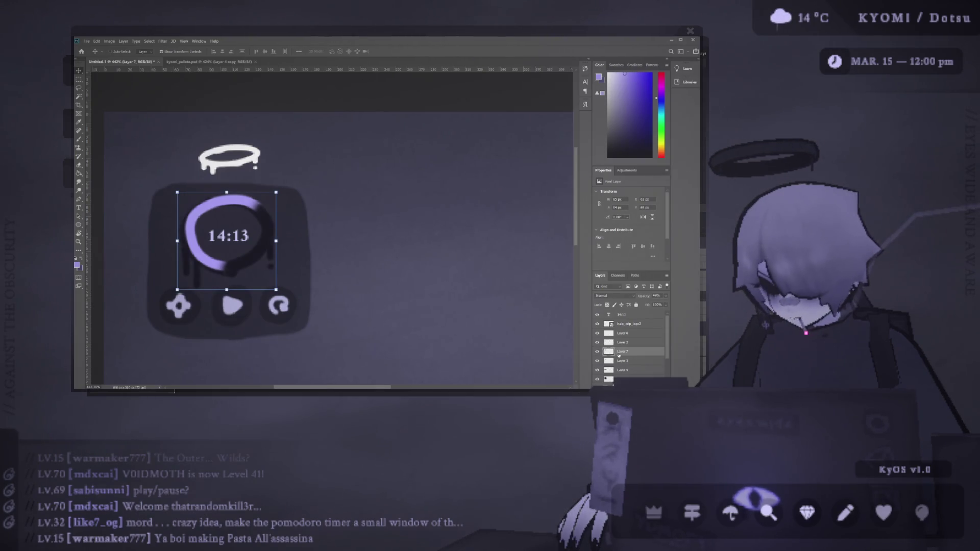
key("e")
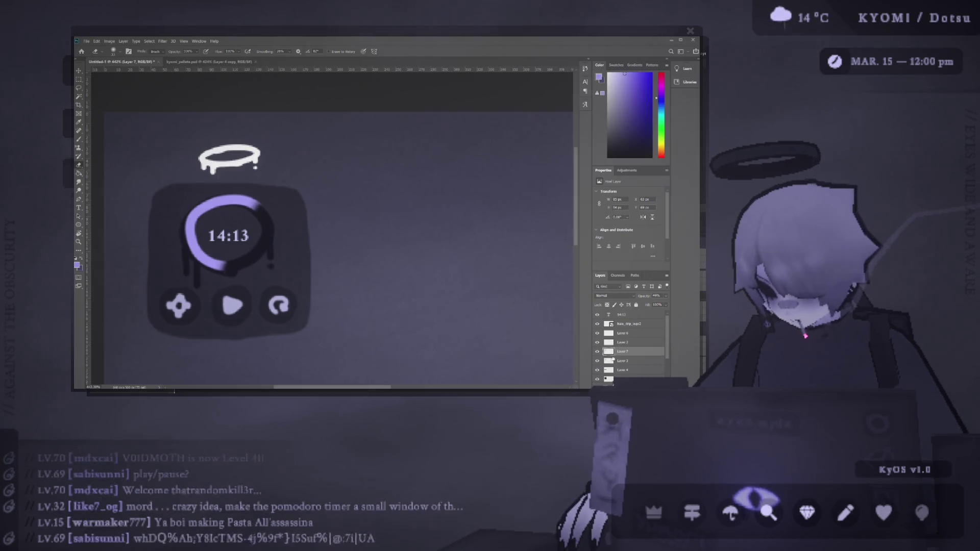
left_click(597, 351)
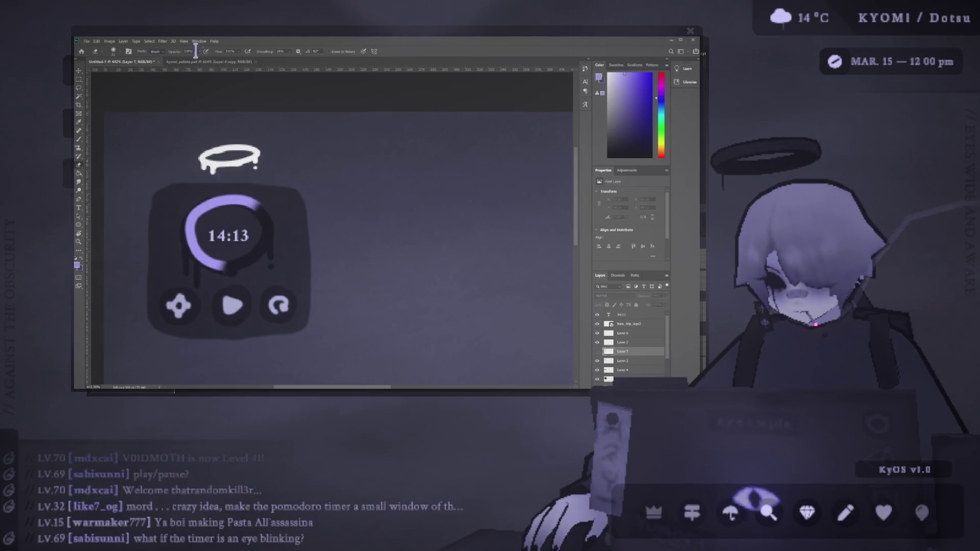
left_click(285, 255, "ctrl")
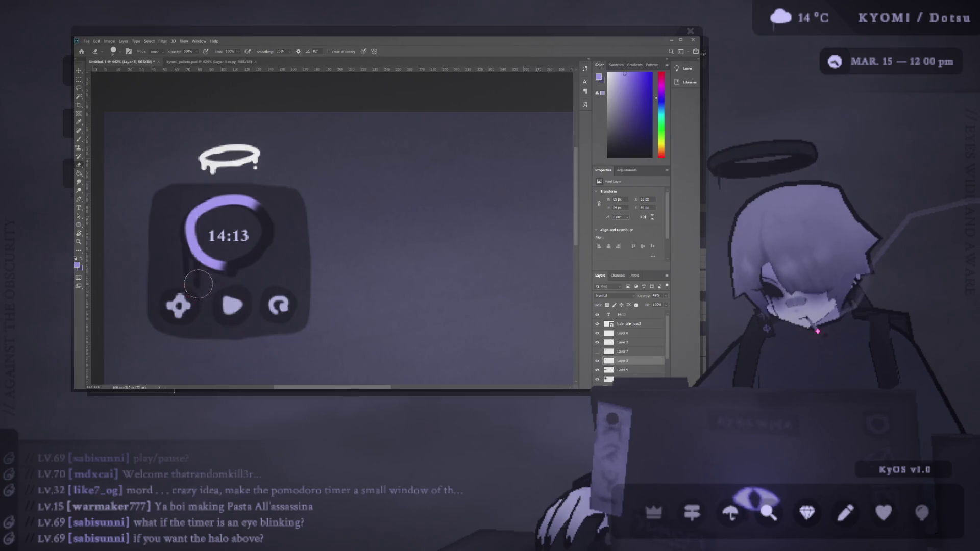
scroll(176, 250, "down", 2)
scroll(172, 246, "up", 2)
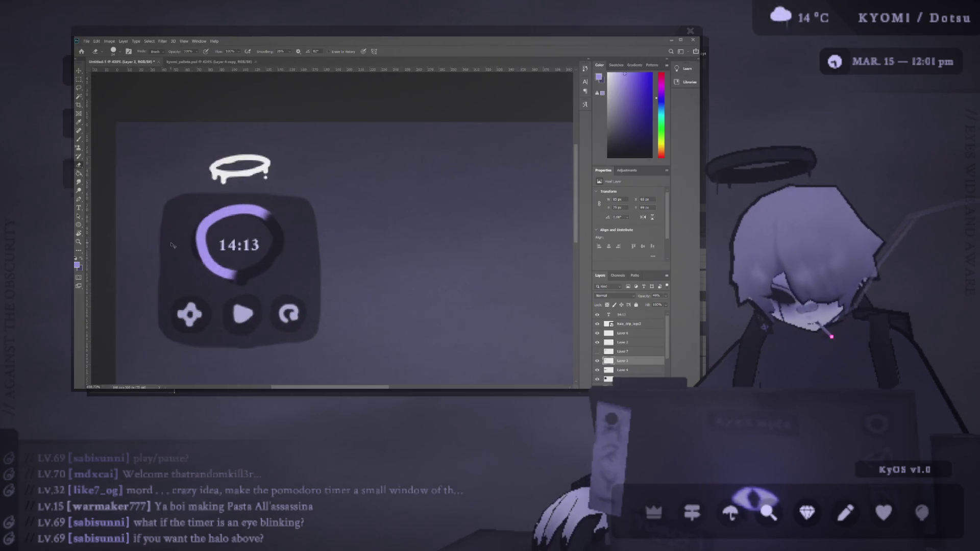
scroll(172, 245, "left", 3)
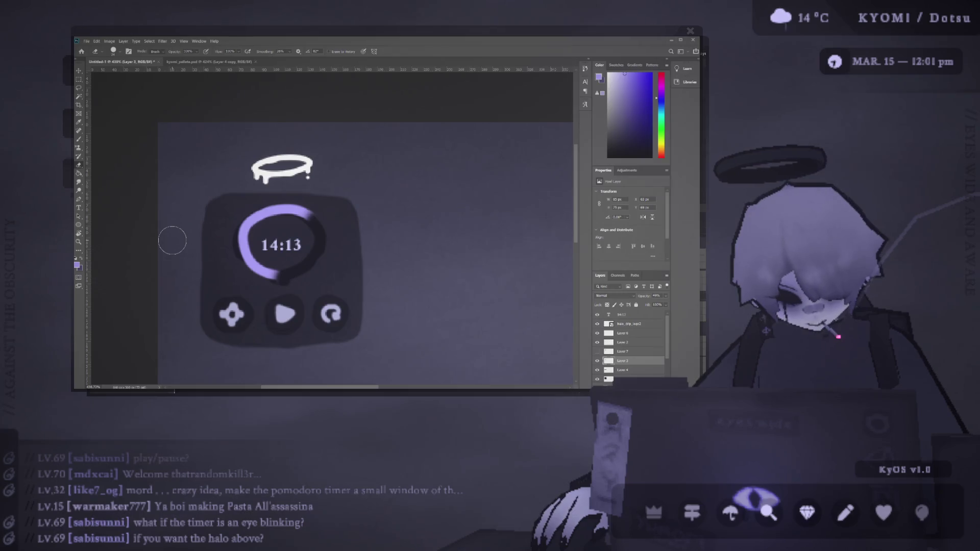
key("v")
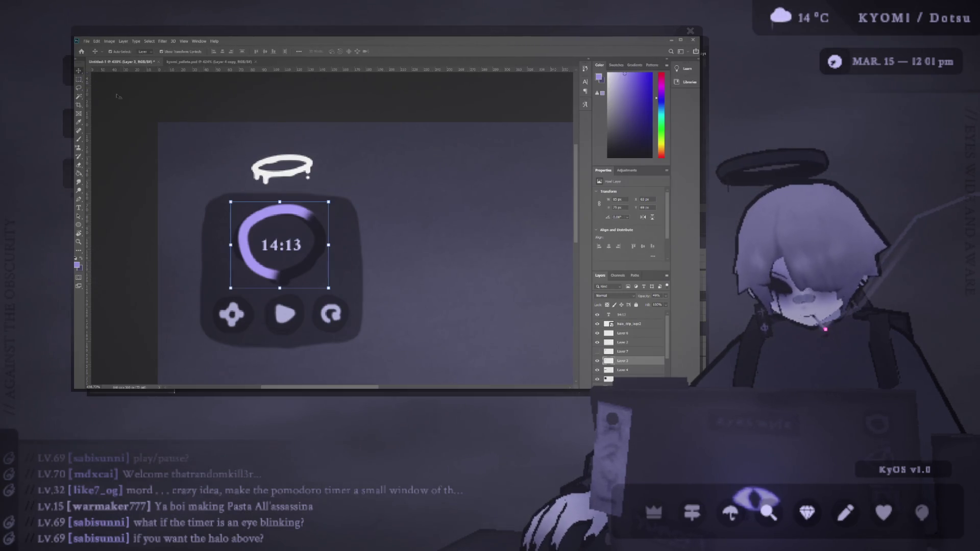
left_click(203, 139)
scroll(149, 153, "down", 2)
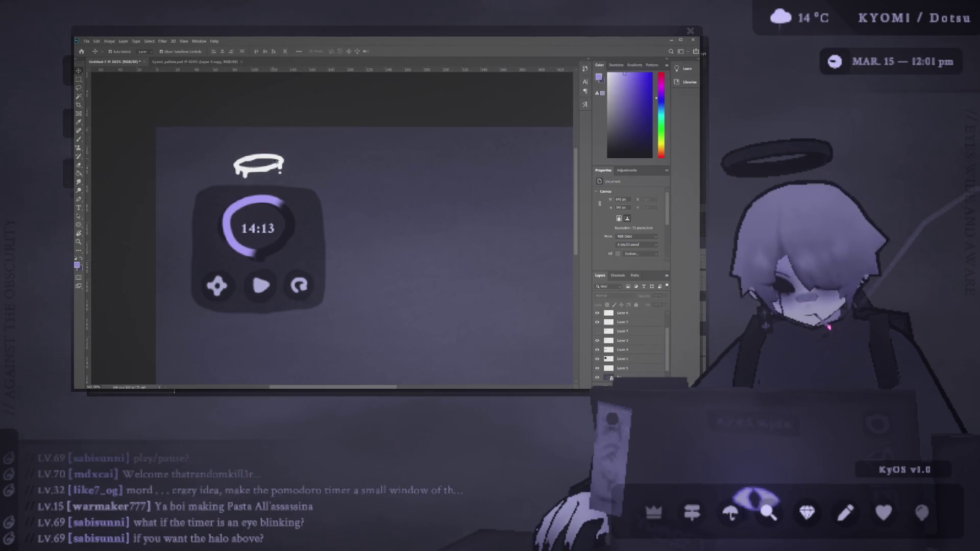
Place halo_drip_logo2 near the timer widget and fit the canvas in view
left_click_drag(280, 173, 268, 161)
left_click(211, 152)
scroll(209, 159, "down", 3)
mouse_move(214, 147)
left_mouse_down()
mouse_move(228, 164)
mouse_move(390, 195)
mouse_move(427, 148)
mouse_move(186, 222)
mouse_move(315, 151)
mouse_move(304, 289)
mouse_move(241, 147)
mouse_move(210, 142)
mouse_move(210, 151)
left_mouse_up()
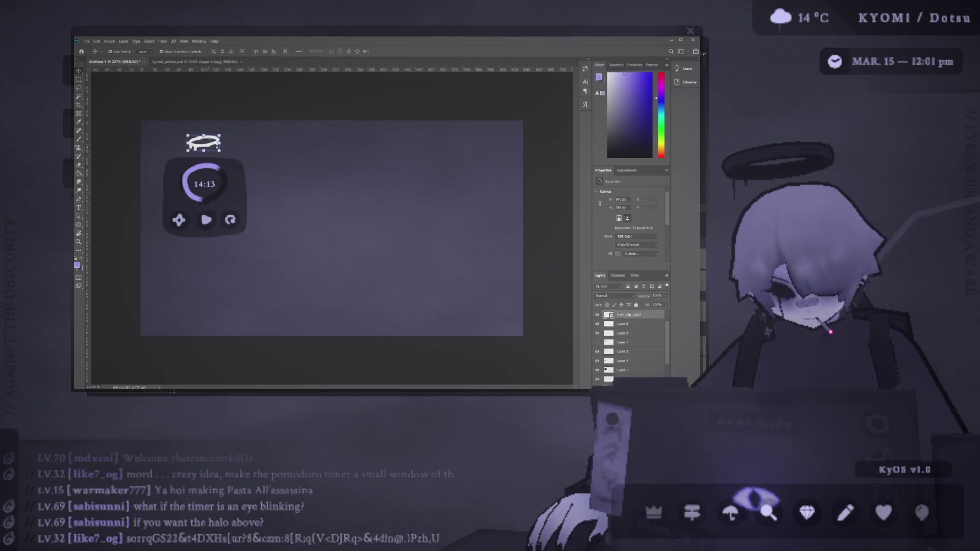
key("ctrl+1")
key("ctrl+0")
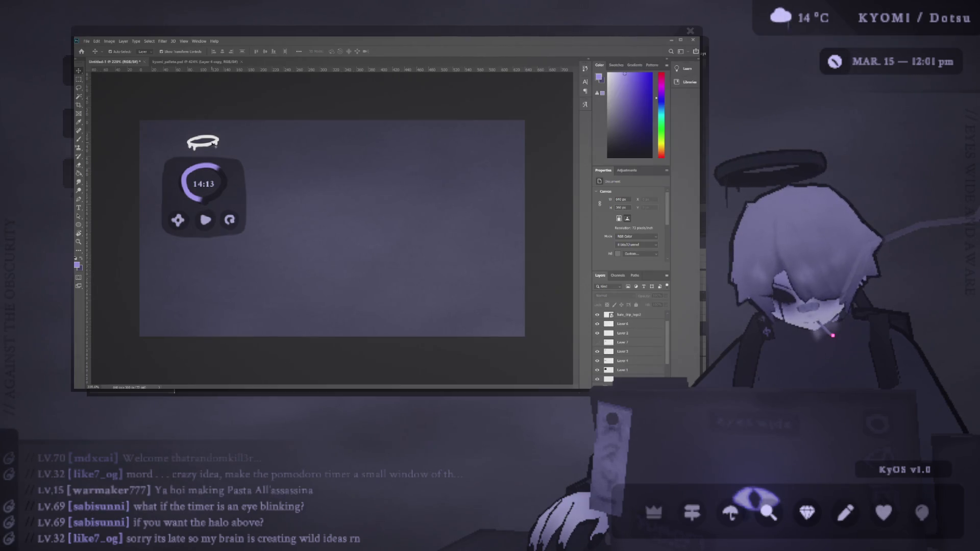
Show the 14:13 text, hide the halo, show Layer 7 and hide Layer 3's content
key("ctrl+v")
left_click(598, 316)
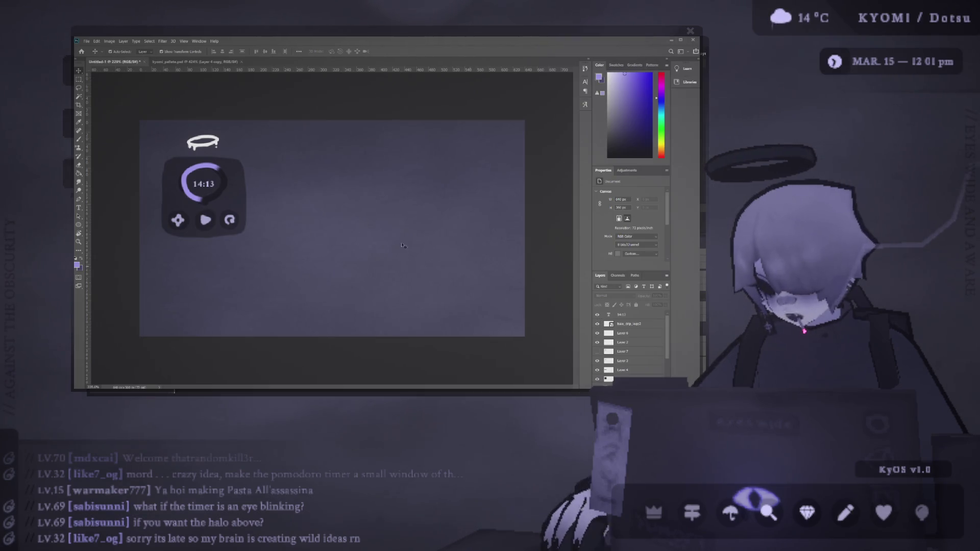
left_click(629, 323)
left_click(598, 324)
left_click(598, 351)
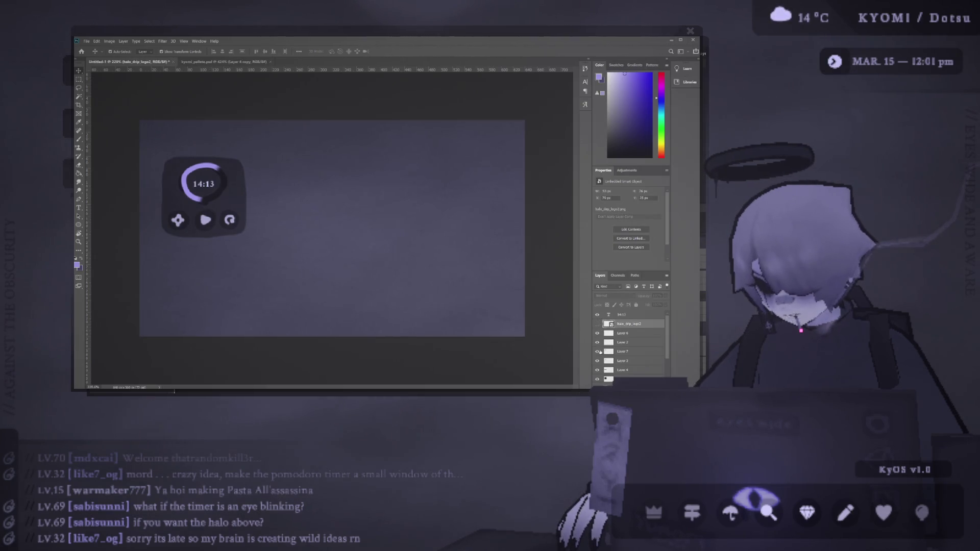
left_click(597, 348)
left_click(598, 348)
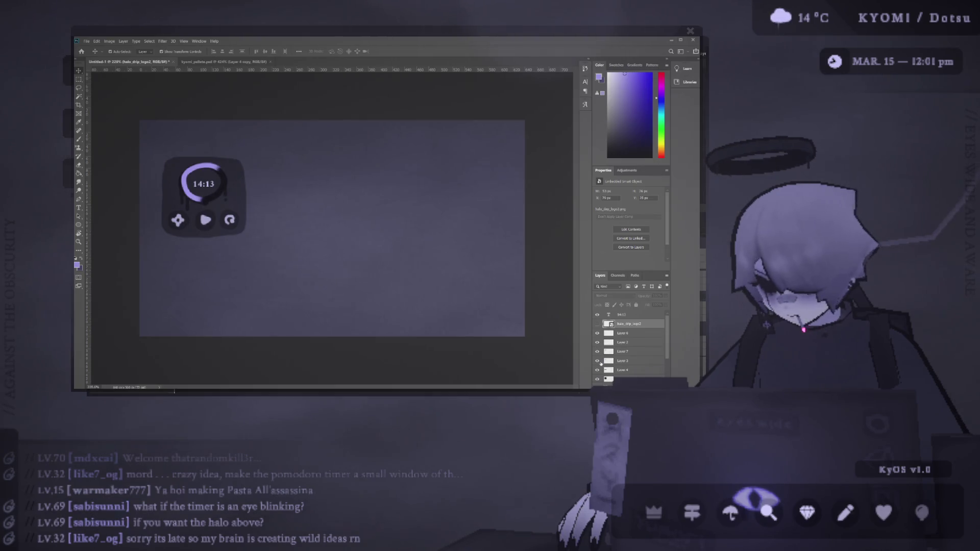
left_click(598, 361)
scroll(189, 179, "down", 3)
scroll(188, 179, "up", 4)
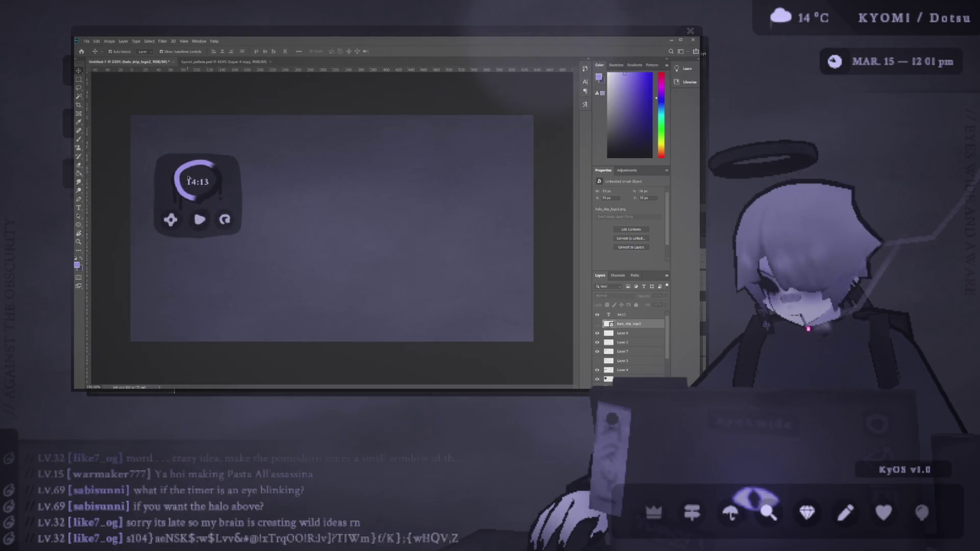
scroll(194, 178, "up", 1)
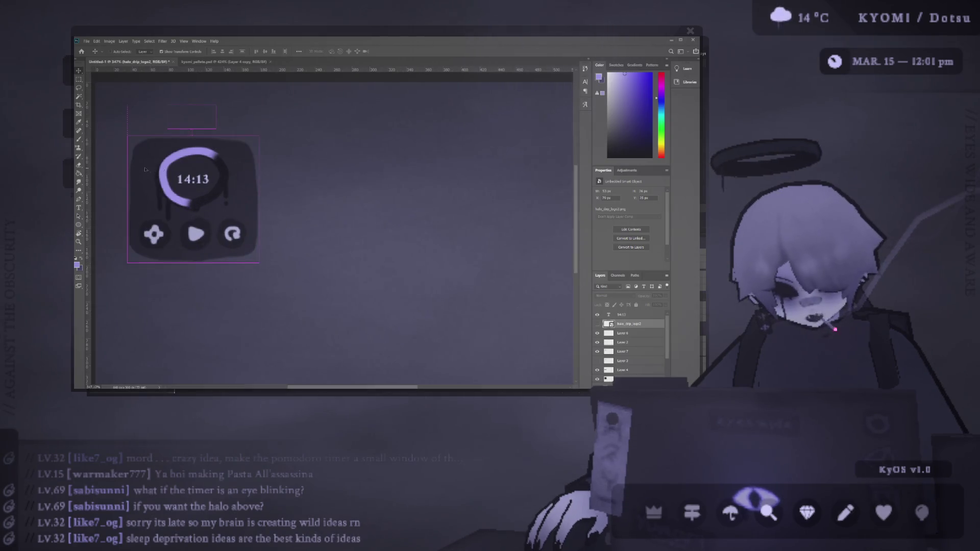
scroll(203, 177, "down", 2)
Lock the bg layer and move the timer widget layers to the canvas centre
key("ctrl+alt+a")
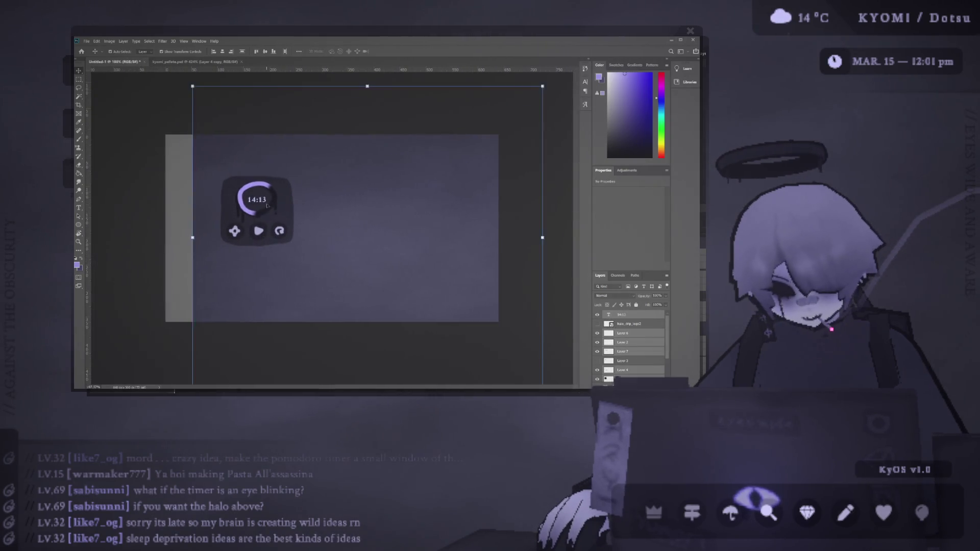
scroll(639, 371, "down", 2)
left_click(638, 369)
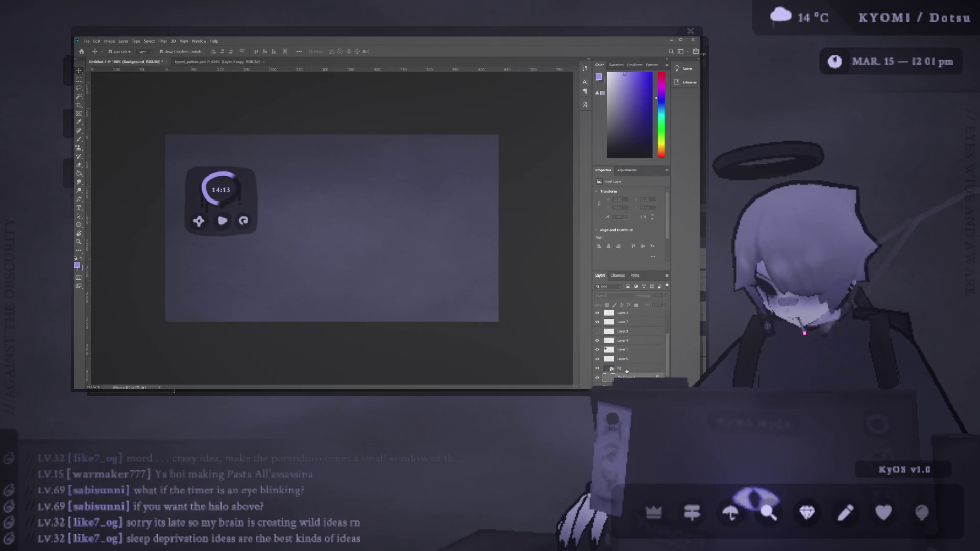
left_click(636, 305)
left_click_drag(176, 162, 261, 239)
mouse_move(235, 208)
left_mouse_down()
mouse_move(314, 215)
mouse_move(339, 229)
left_mouse_up()
scroll(340, 228, "up", 2)
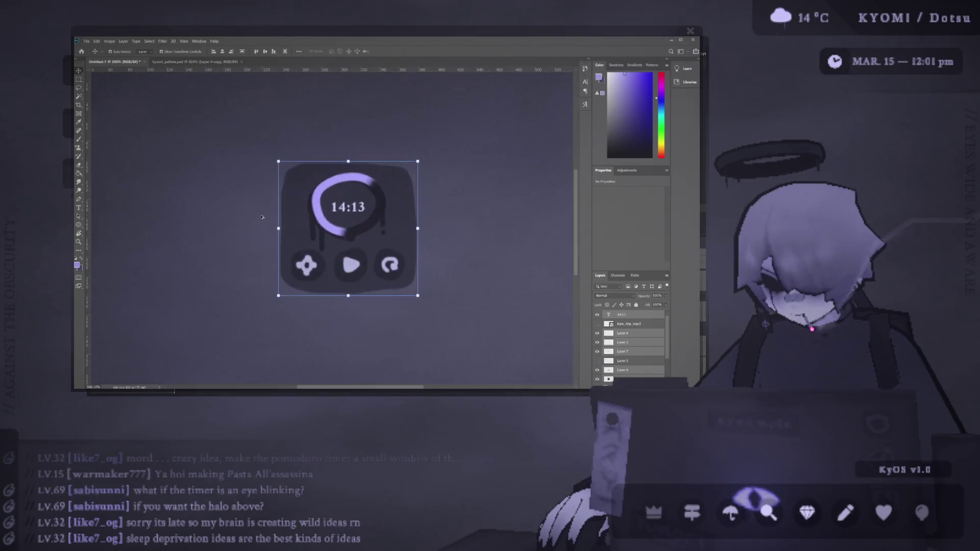
scroll(358, 228, "down", 3)
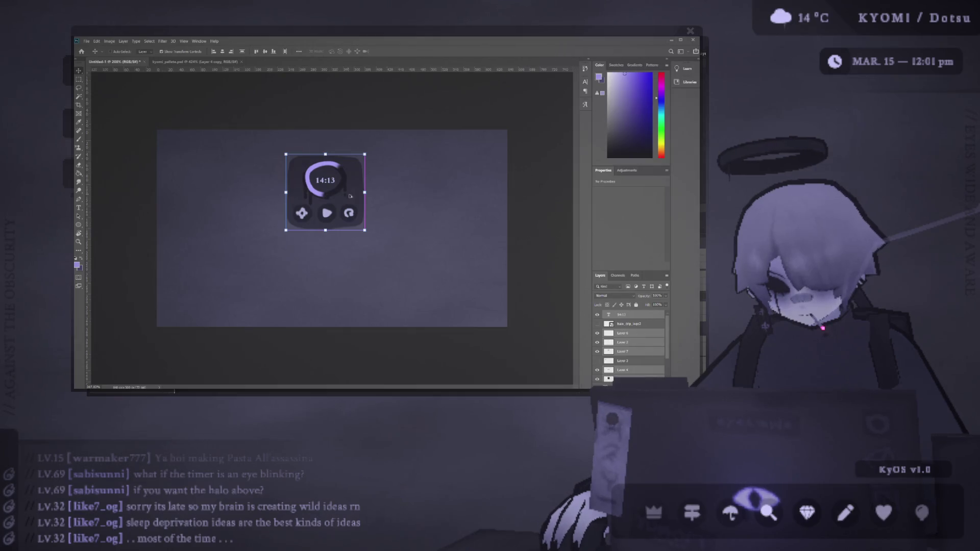
scroll(369, 197, "up", 1)
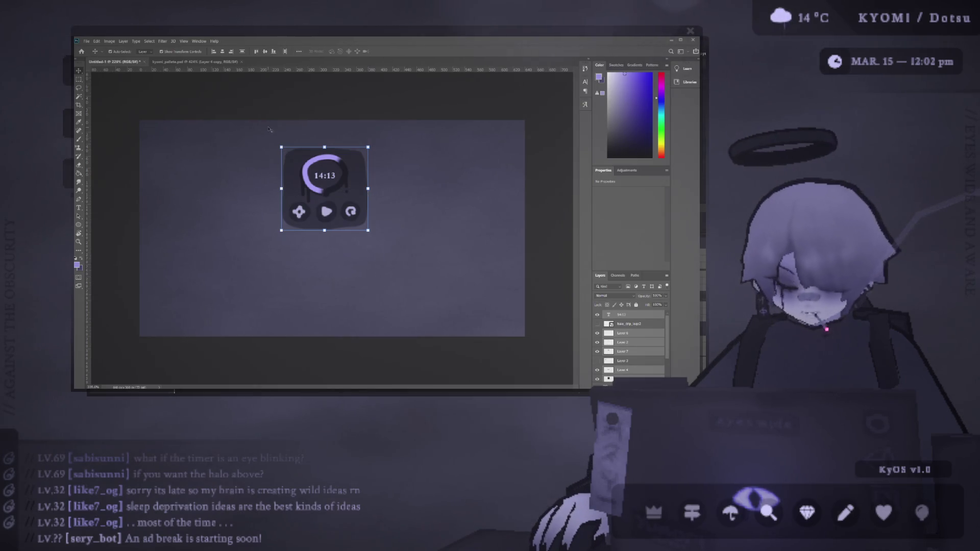
left_click(301, 95)
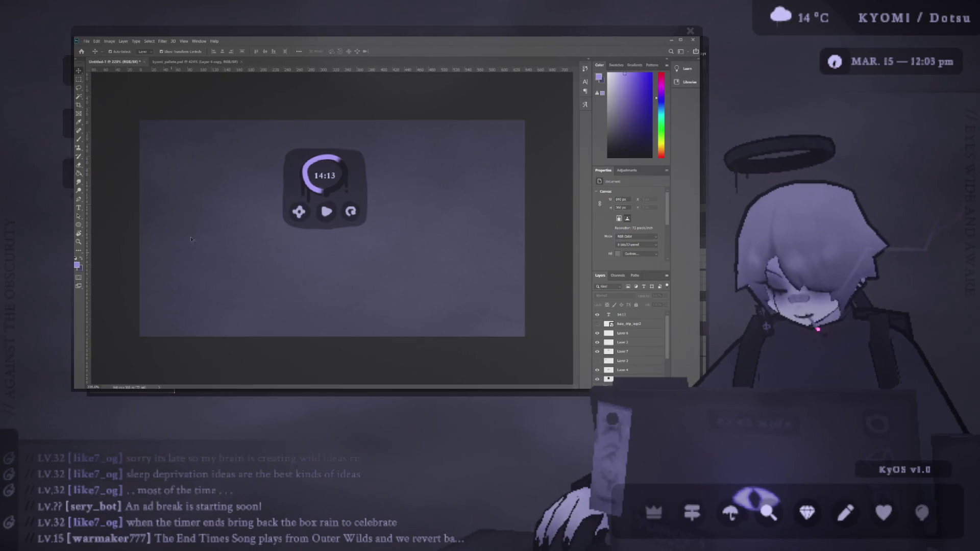
Paint a slider line with knob on the middle bar and a rounded box on the bottom bar
scroll(365, 149, "down", 3)
scroll(365, 150, "up", 2)
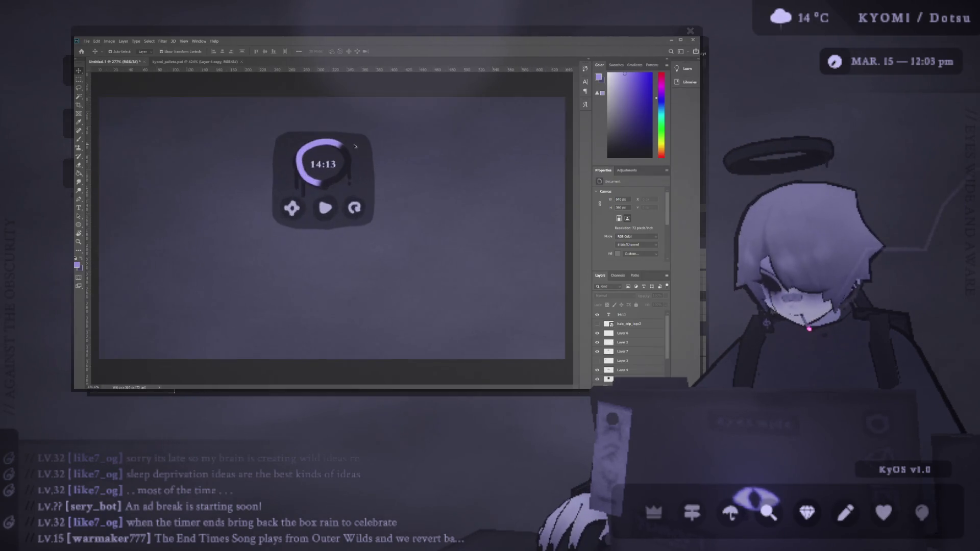
scroll(328, 151, "up", 3)
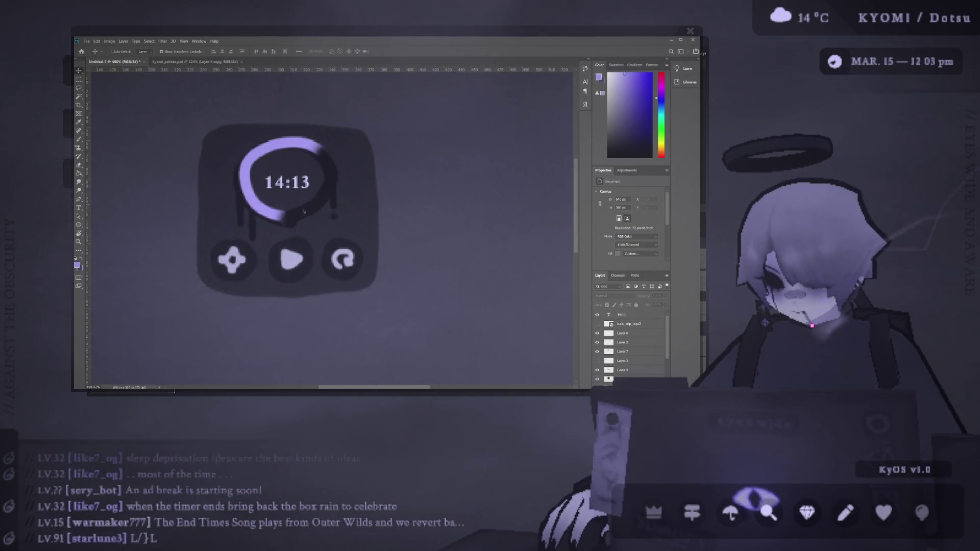
scroll(275, 244, "down", 2)
scroll(291, 214, "down", 1)
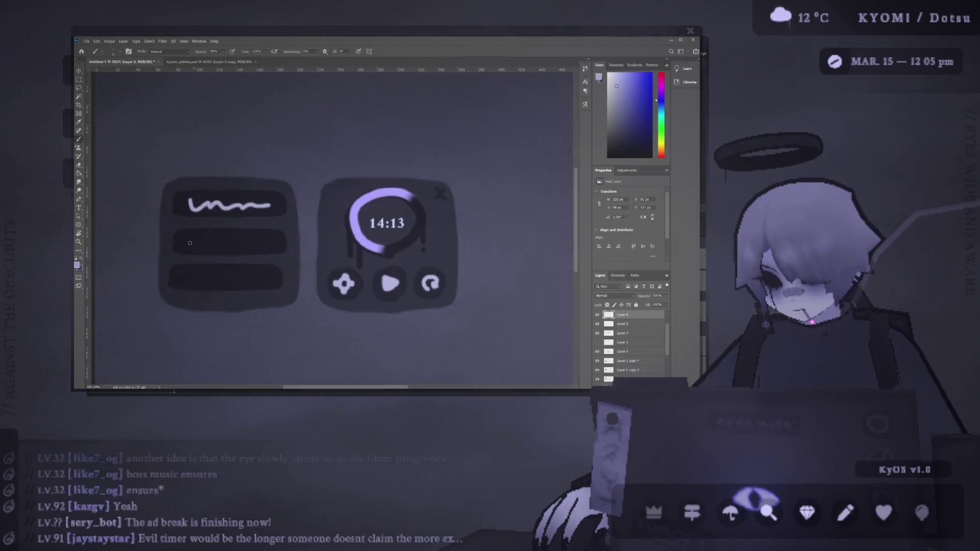
mouse_move(186, 243)
left_mouse_down()
mouse_move(275, 243)
mouse_move(245, 240)
left_mouse_up()
mouse_move(190, 270)
left_mouse_down()
mouse_move(183, 278)
mouse_move(198, 281)
mouse_move(184, 270)
mouse_move(270, 277)
left_mouse_up()
Try a vertical stroke across the left widget and undo it
scroll(222, 202, "down", 5)
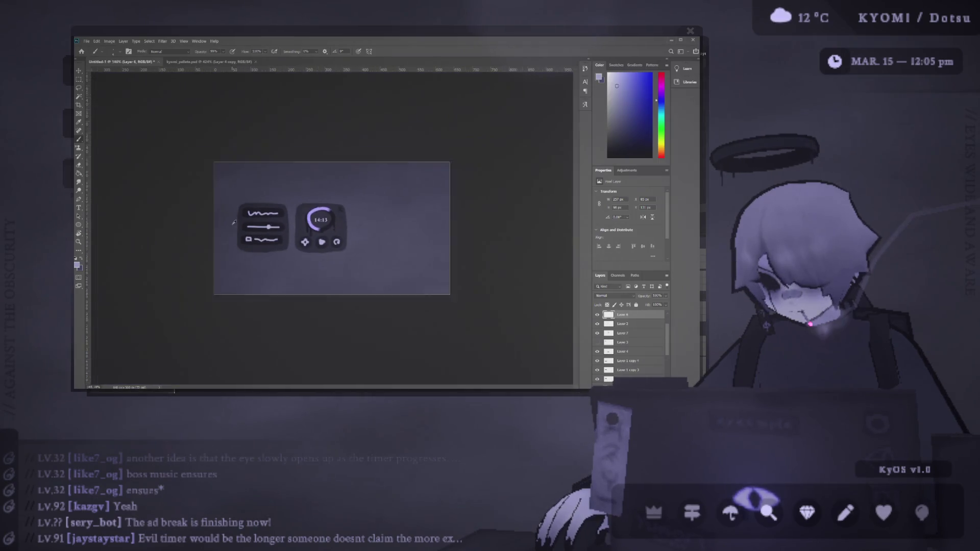
scroll(289, 263, "up", 4)
scroll(233, 224, "down", 1)
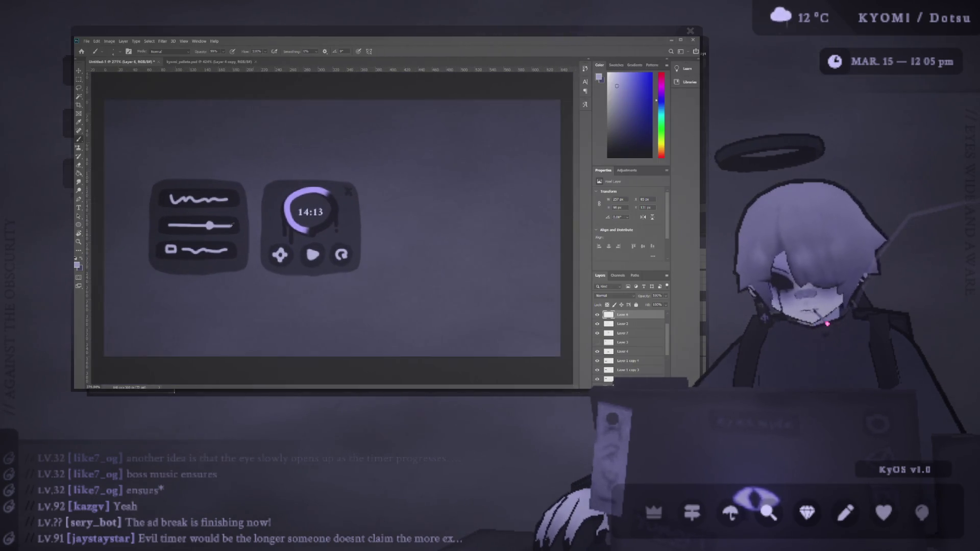
mouse_move(236, 173)
left_mouse_down()
mouse_move(153, 186)
mouse_move(236, 275)
left_mouse_up()
key("ctrl+z")
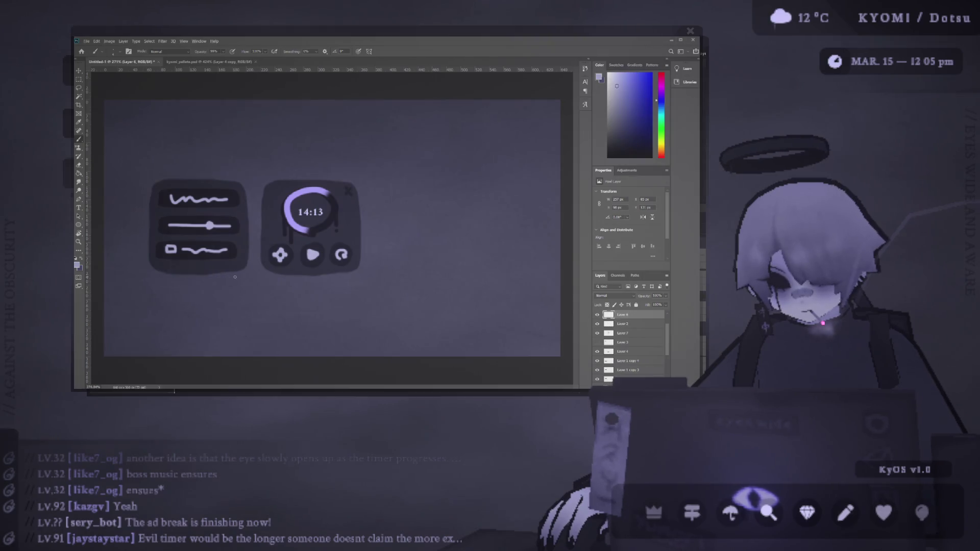
scroll(235, 273, "down", 5)
scroll(236, 273, "up", 3)
Select both widget layers, move them about 80 px right, and deselect
left_click(79, 70)
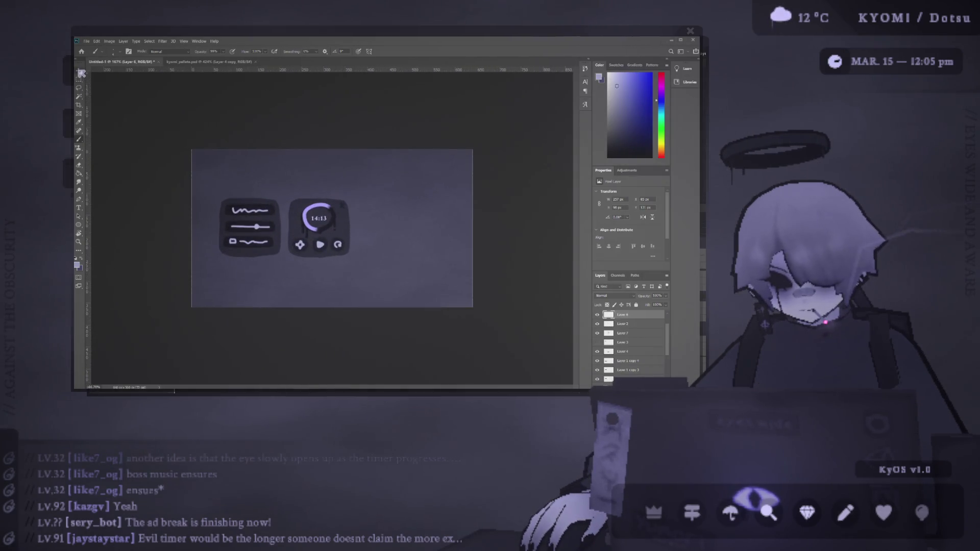
left_click_drag(174, 194, 352, 256)
left_click_drag(230, 229, 271, 229)
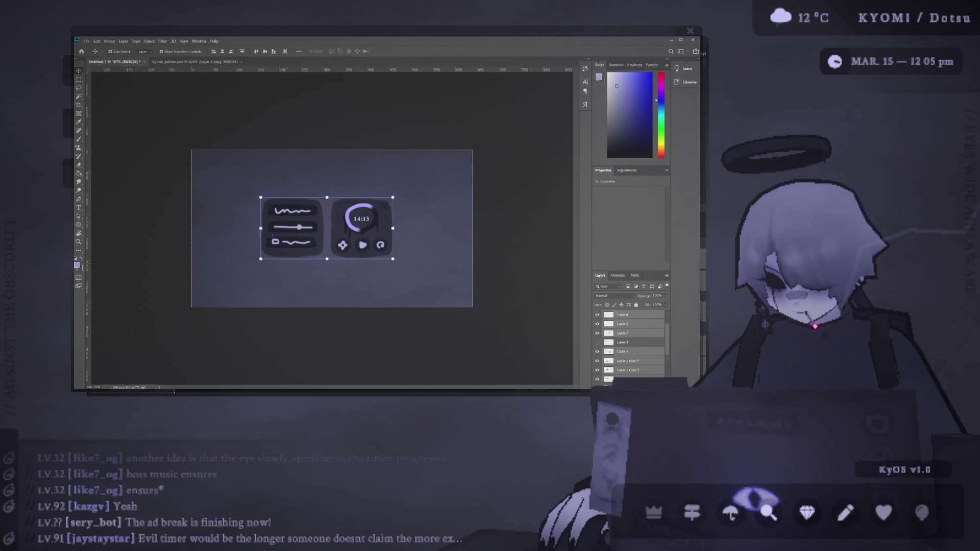
scroll(333, 227, "down", 2)
scroll(280, 238, "up", 3)
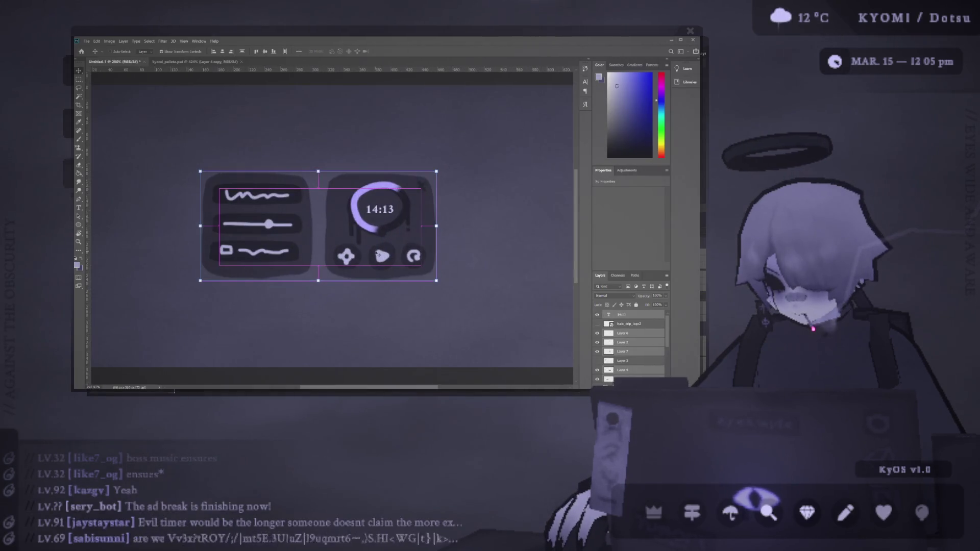
left_click(363, 239)
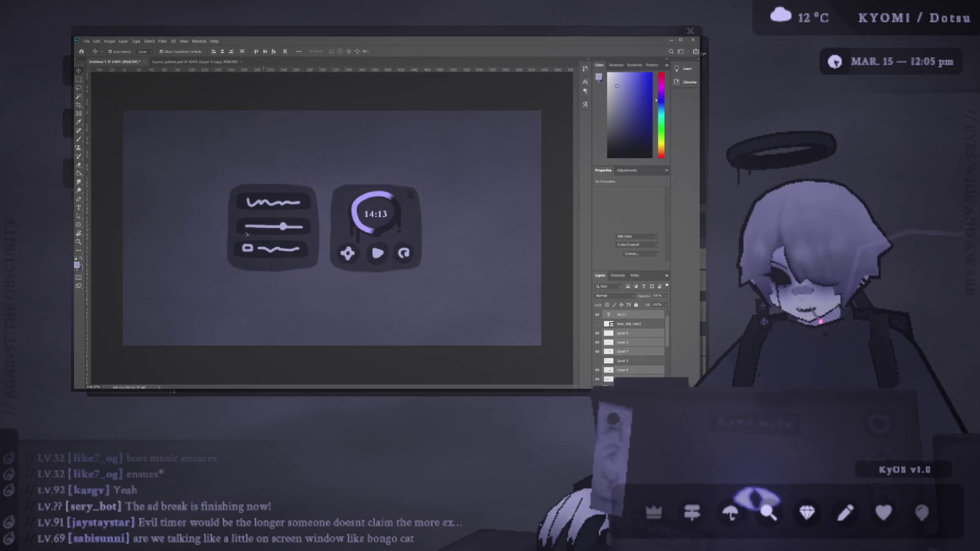
scroll(377, 245, "down", 1)
scroll(377, 245, "up", 1)
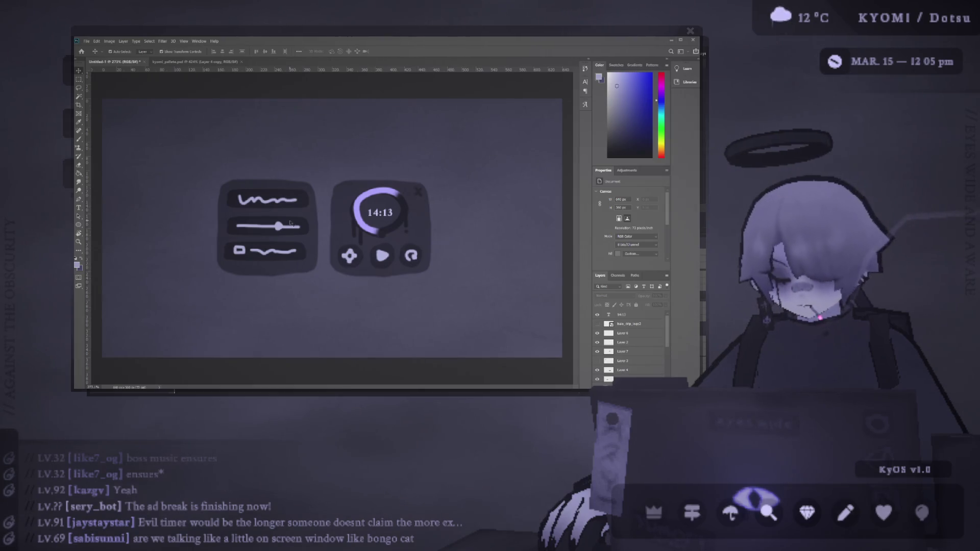
Shift both panels left and down, and transform a panel copy into a thin dark bar
key("ctrl+alt+a")
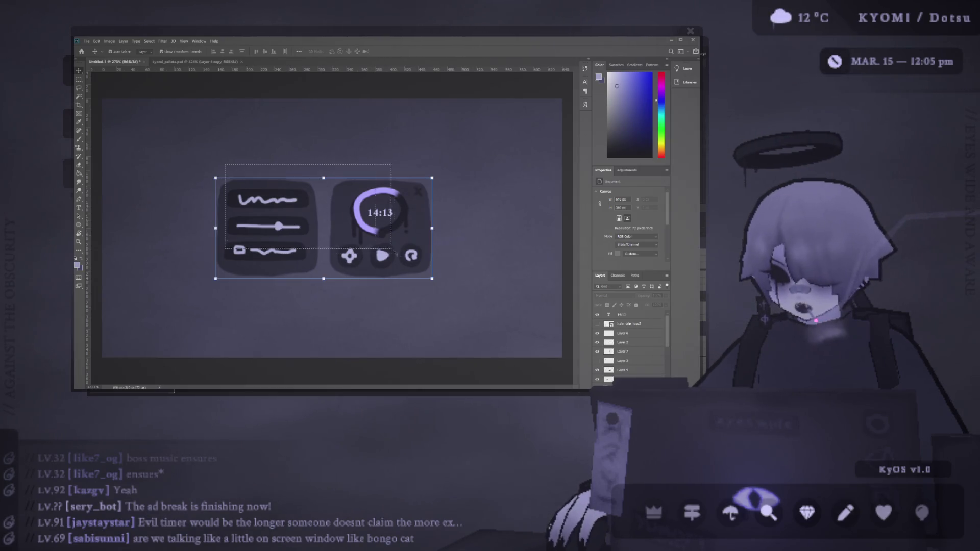
mouse_move(315, 202)
left_mouse_down()
mouse_move(293, 248)
mouse_move(235, 153)
left_mouse_up()
key("ctrl+t")
mouse_move(233, 107)
left_mouse_down()
mouse_move(233, 177)
mouse_move(359, 194)
mouse_move(363, 203)
left_mouse_up()
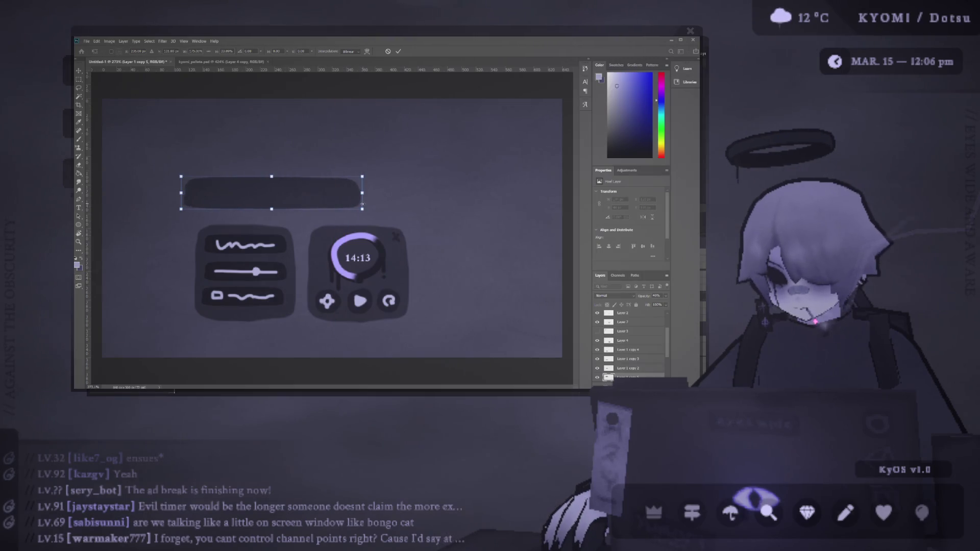
left_click(398, 51)
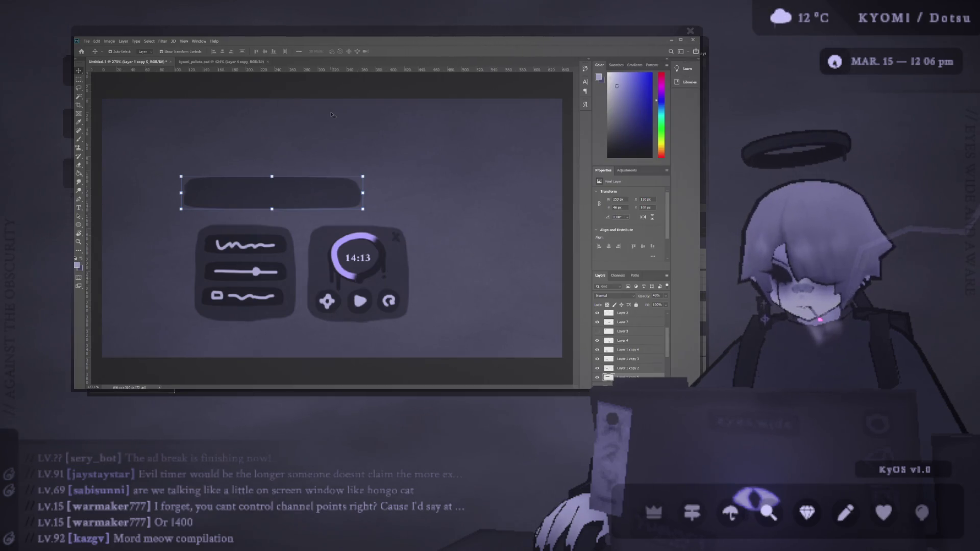
Move the dark bar right, then try shifting both panels left and undo it
mouse_move(323, 188)
left_mouse_down()
mouse_move(429, 165)
mouse_move(489, 178)
left_mouse_up()
left_click(245, 270)
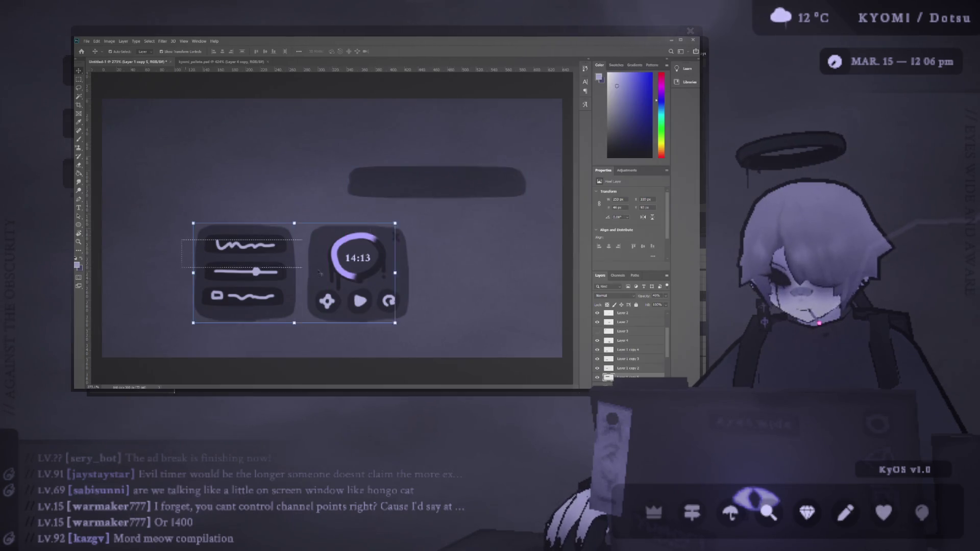
left_click(333, 294, "shift")
mouse_move(333, 295)
left_mouse_down()
mouse_move(247, 295)
mouse_move(259, 295)
left_mouse_up()
key("ctrl+z")
Move both panels down-left and place the dark bar left of centre above them
key("m")
left_click_drag(151, 235, 378, 302)
key("ctrl+d")
left_click_drag(382, 204, 304, 232)
mouse_move(431, 184)
left_mouse_down()
mouse_move(241, 184)
mouse_move(230, 235)
left_mouse_up()
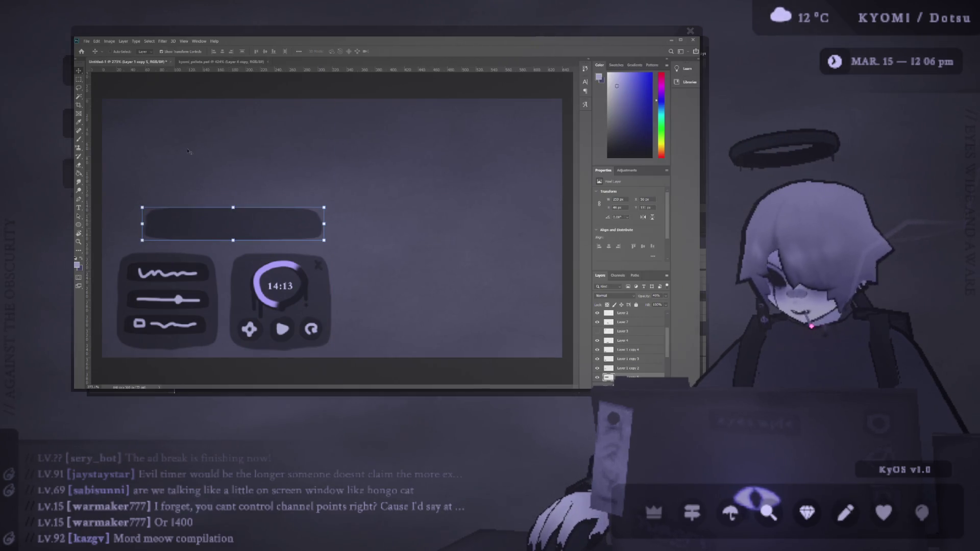
left_click(619, 313)
On a new layer, paint a dark black oval above the bar
key("ctrl+shift+alt+n")
scroll(205, 155, "up", 2)
scroll(204, 156, "left", 3)
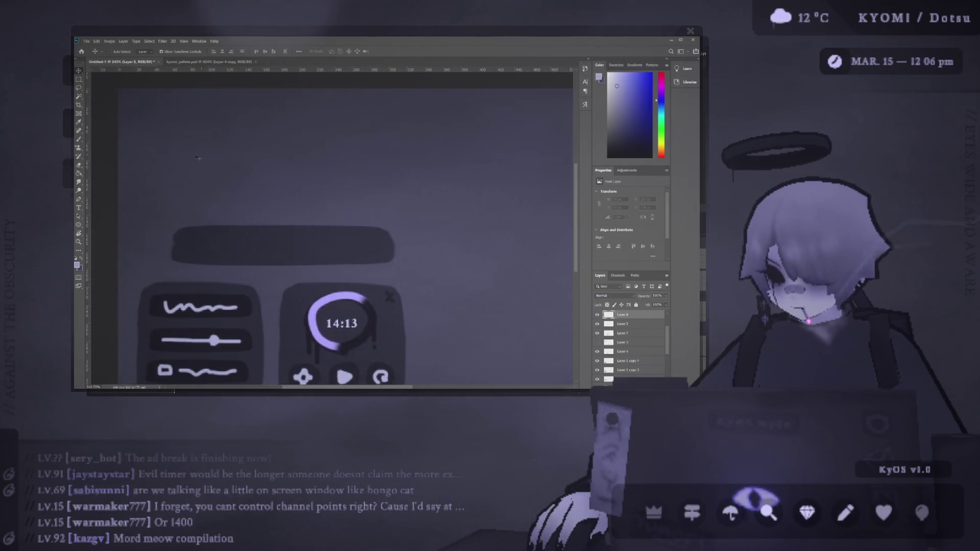
scroll(204, 156, "up", 2)
key("b")
key("d")
scroll(221, 125, "up", 3)
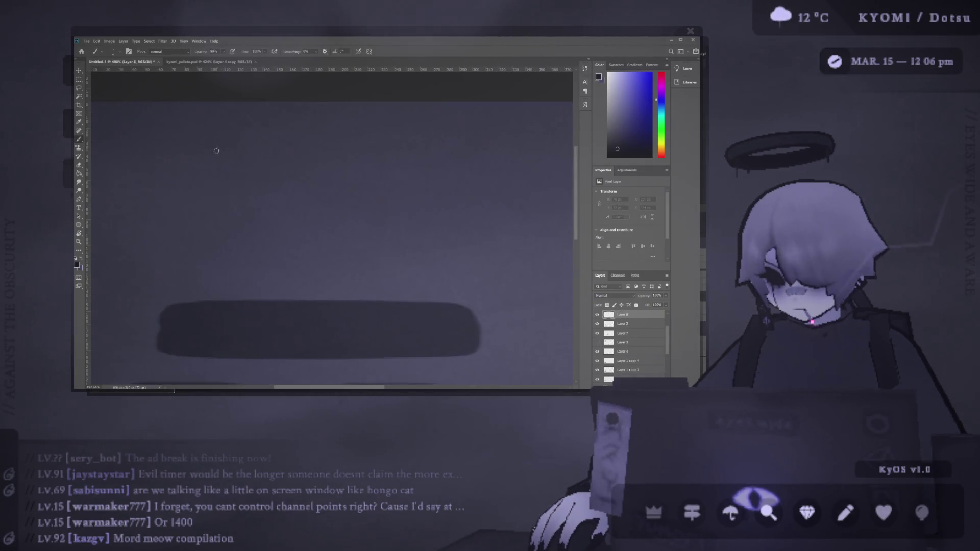
mouse_move(182, 179)
left_mouse_down()
mouse_move(241, 148)
mouse_move(300, 177)
mouse_move(210, 191)
mouse_move(285, 178)
mouse_move(207, 180)
left_mouse_up()
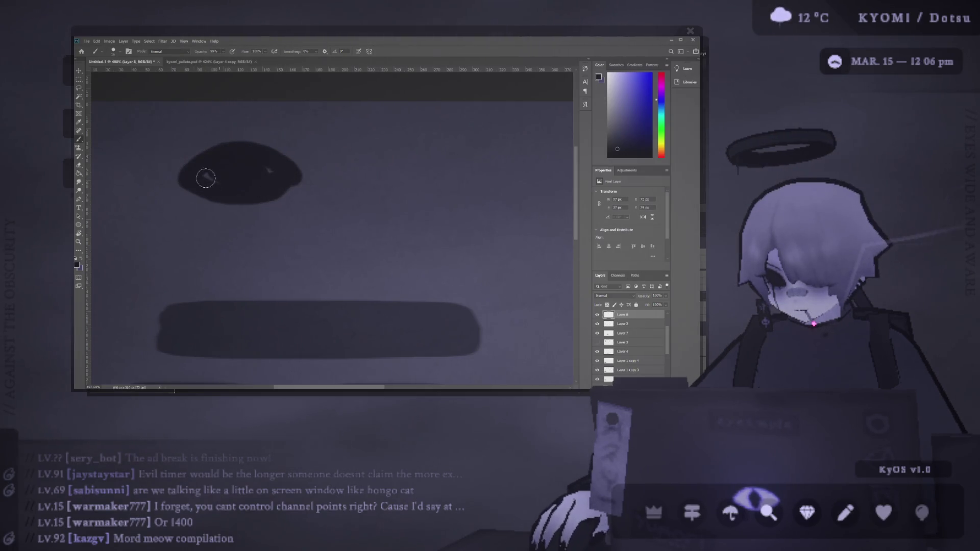
Add round bumps to the dark oval and set its layer opacity to 40%
scroll(208, 147, "down", 5)
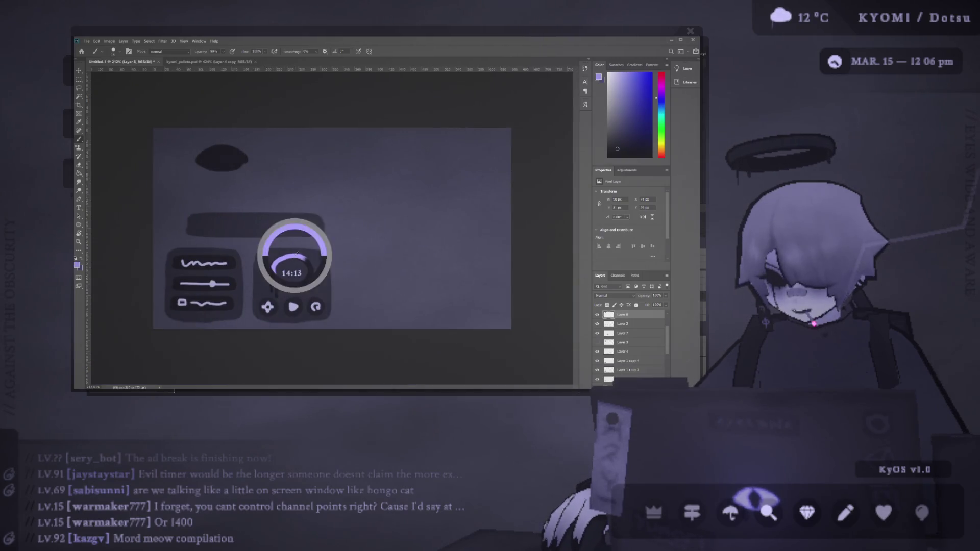
scroll(214, 169, "up", 5)
scroll(203, 153, "down", 5)
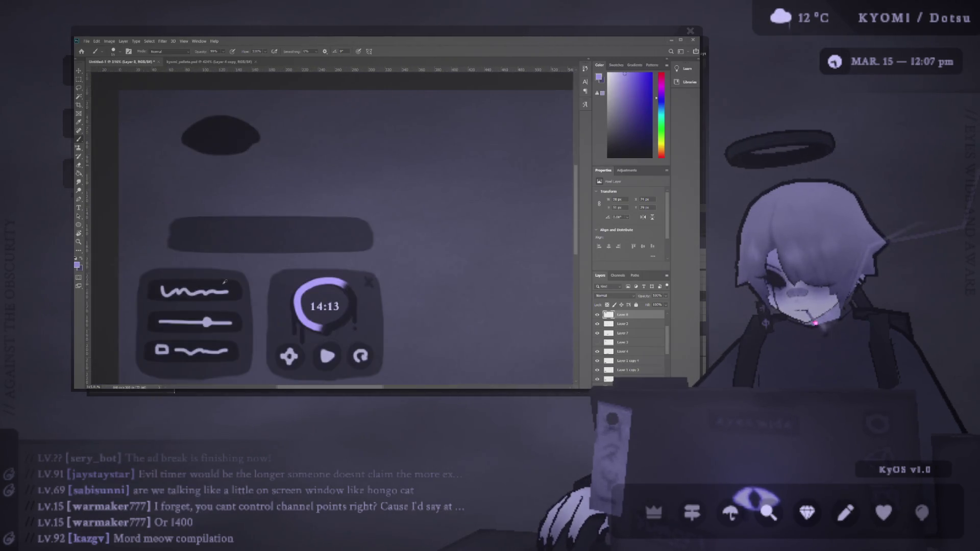
scroll(234, 147, "up", 7)
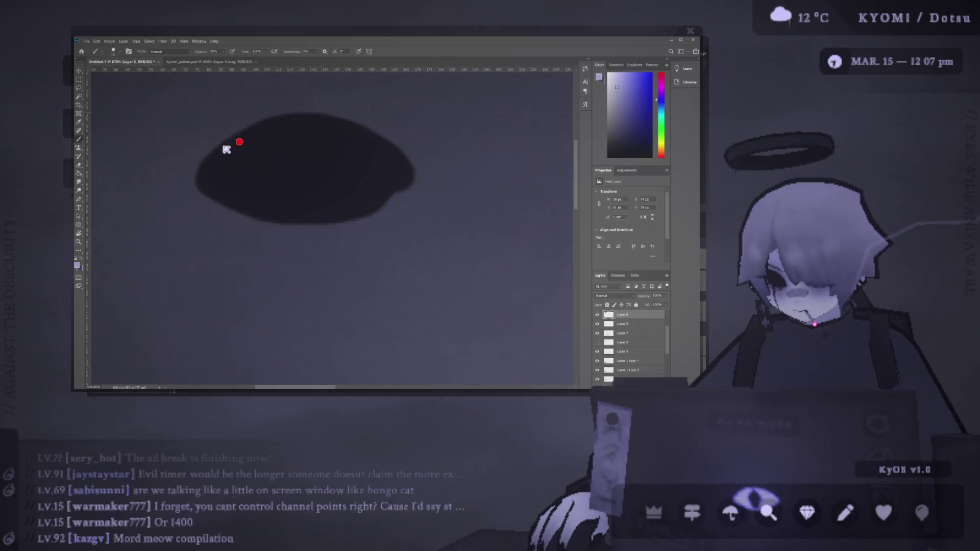
scroll(228, 147, "down", 4)
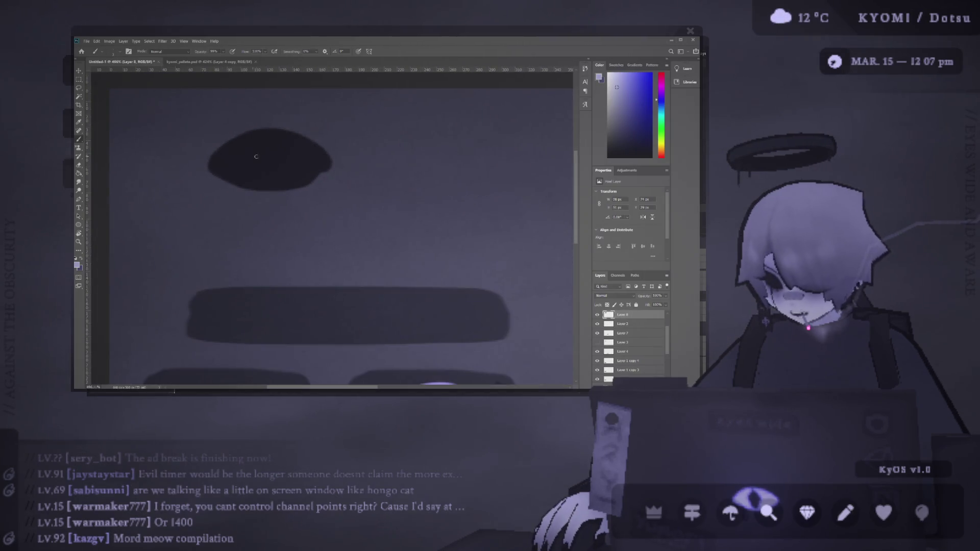
key("d")
key("v")
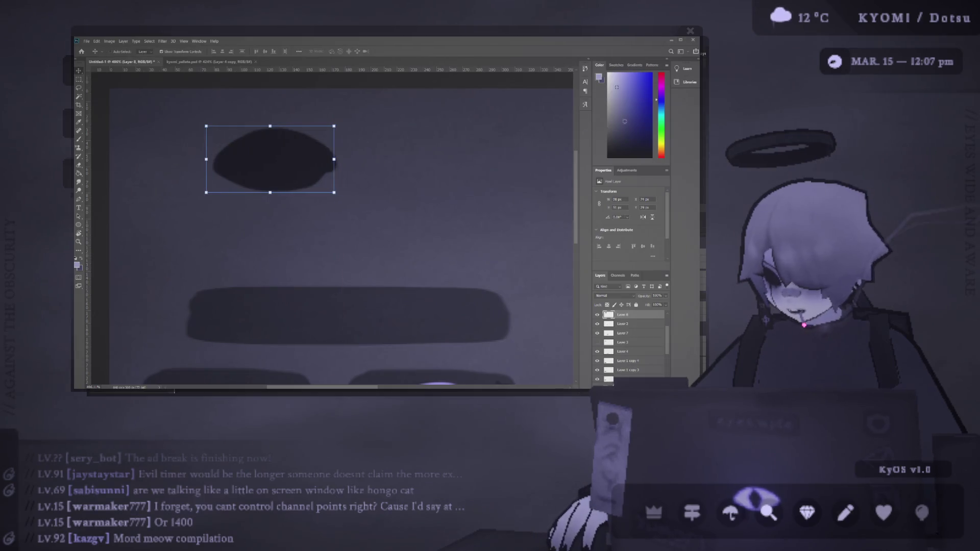
key("b")
mouse_move(282, 190)
left_mouse_down()
mouse_move(225, 172)
mouse_move(235, 147)
mouse_move(320, 149)
mouse_move(267, 179)
mouse_move(261, 153)
mouse_move(273, 127)
mouse_move(231, 152)
left_mouse_up()
left_click_drag(328, 153, 329, 149)
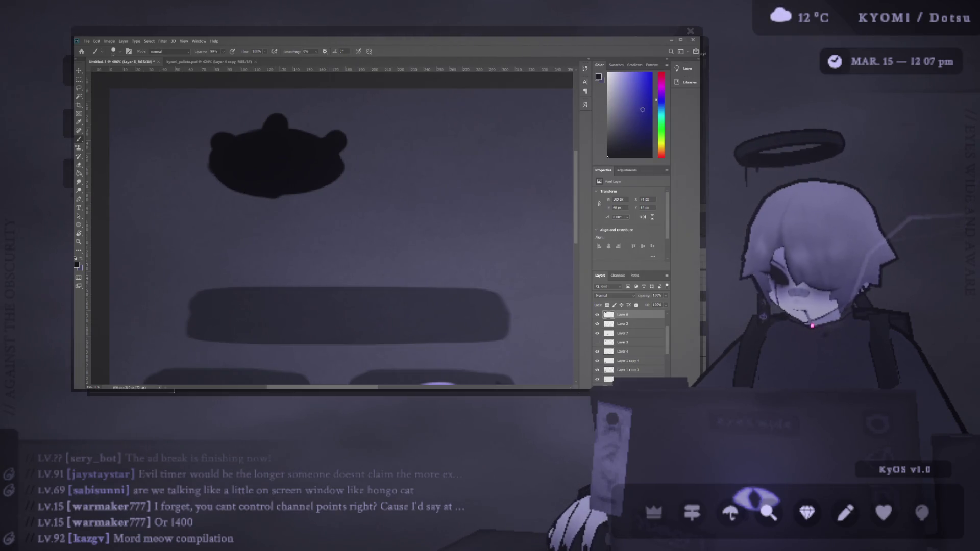
scroll(427, 342, "down", 2)
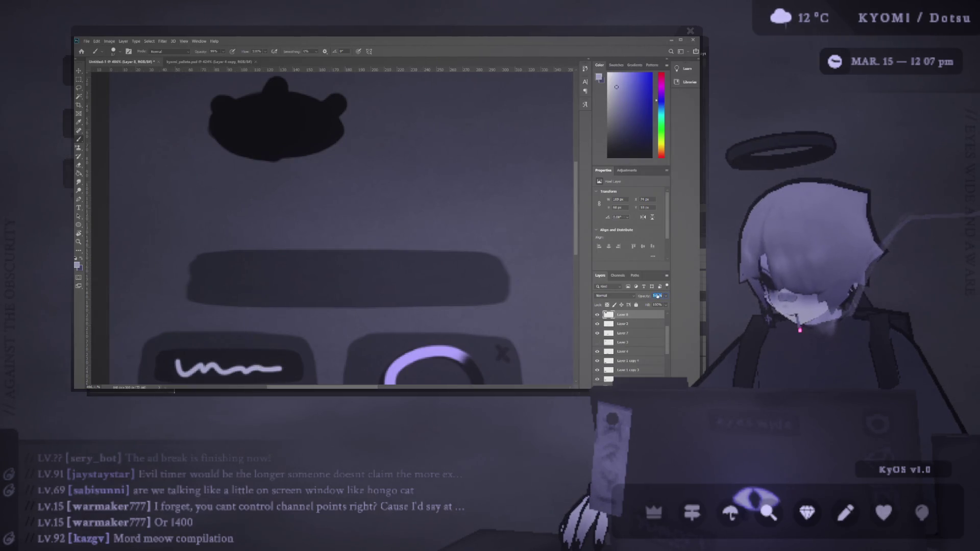
type("40")
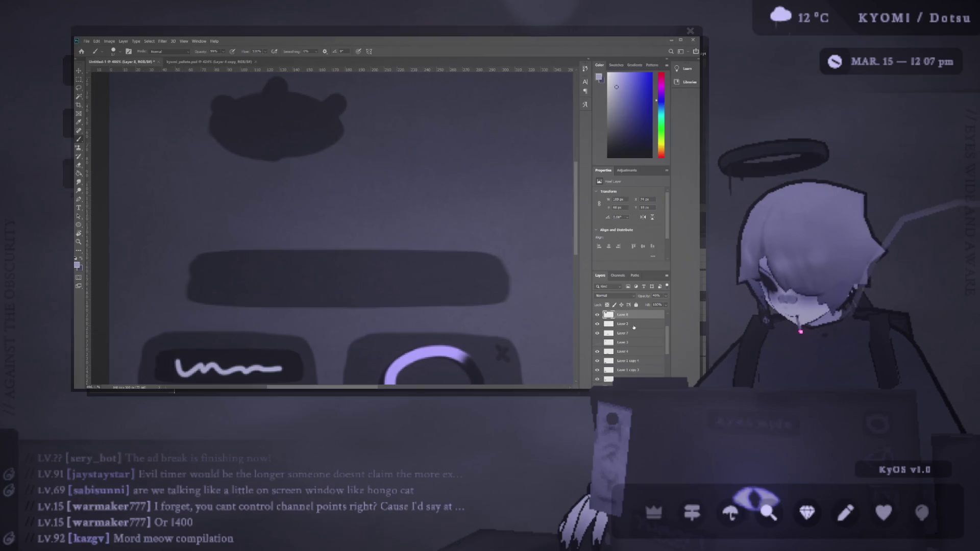
scroll(619, 317, "up", 1)
On another new layer, paint a light-purple arc across the shape's top
key("ctrl+shift+alt+n")
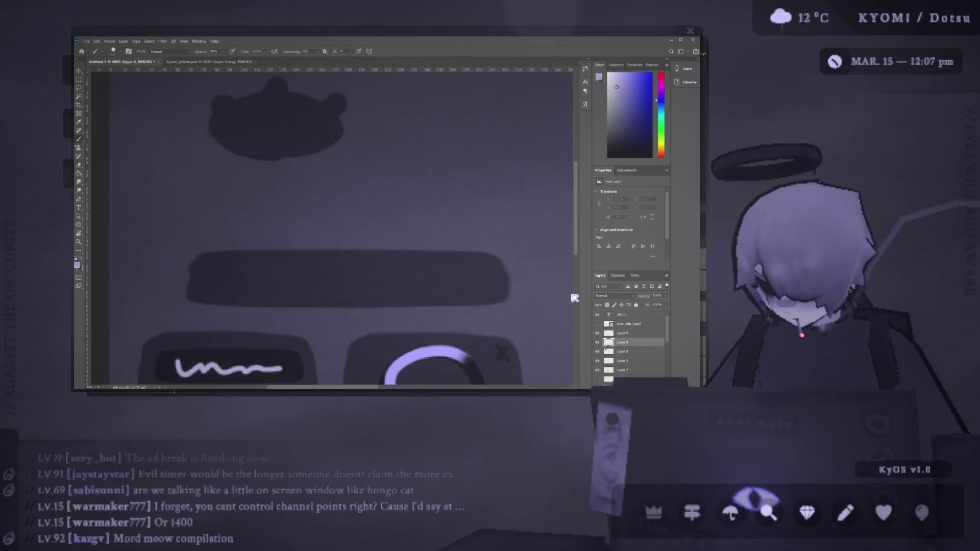
scroll(259, 125, "up", 2)
scroll(219, 123, "down", 1)
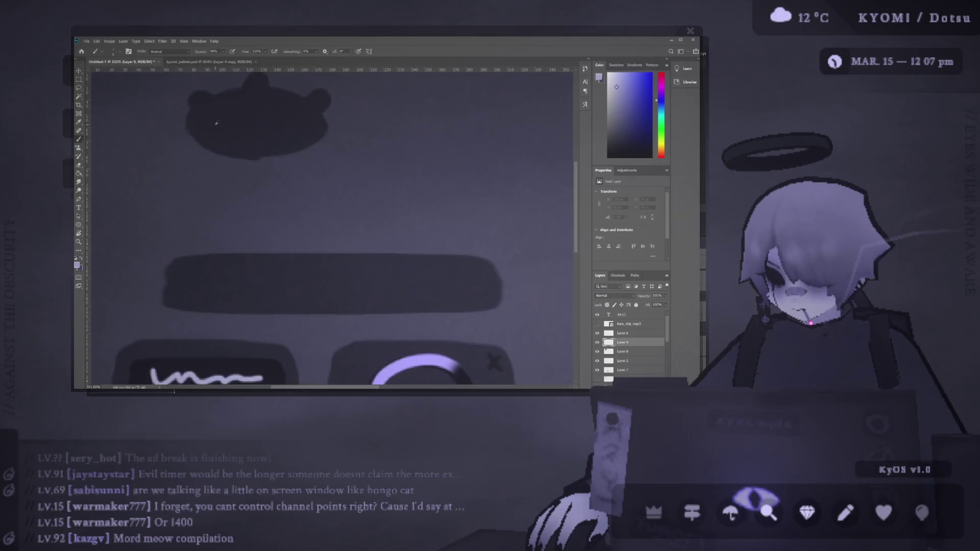
scroll(205, 116, "up", 3)
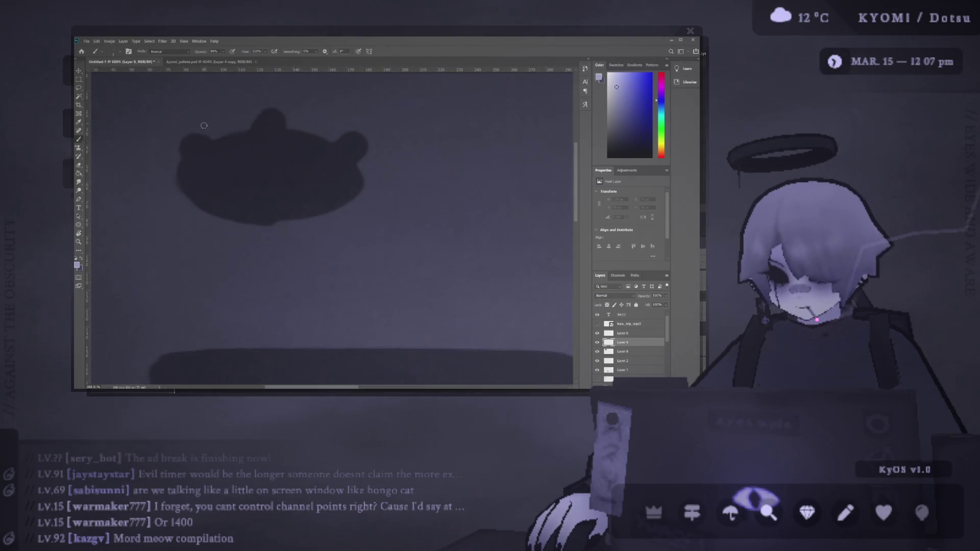
mouse_move(189, 191)
left_mouse_down()
mouse_move(247, 158)
mouse_move(334, 173)
mouse_move(358, 197)
left_mouse_up()
Complete the lavender eye outline with a teardrop pupil and an arrow pointing right
mouse_move(191, 189)
left_mouse_down()
mouse_move(250, 221)
mouse_move(332, 216)
mouse_move(358, 195)
left_mouse_up()
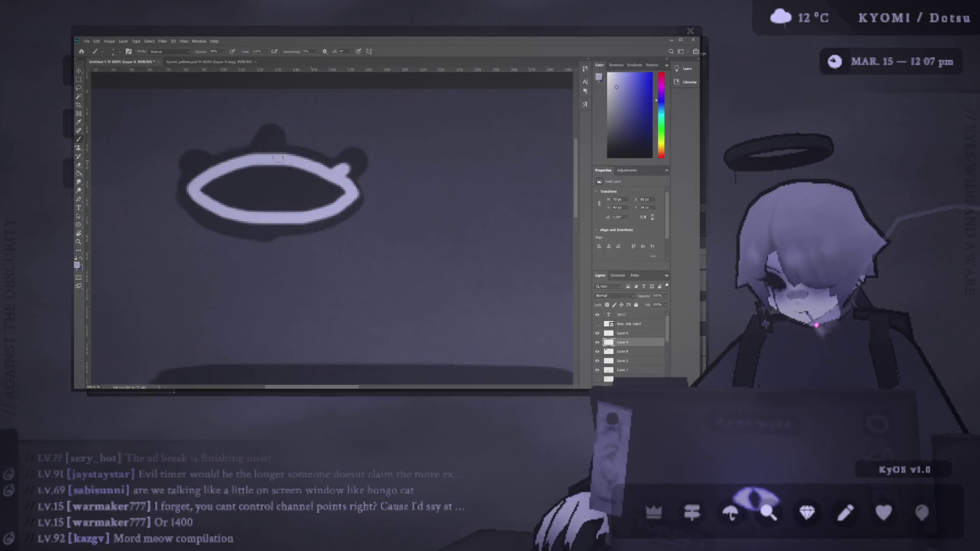
left_click_drag(198, 166, 203, 171)
mouse_move(266, 170)
left_mouse_down()
mouse_move(273, 197)
mouse_move(263, 205)
left_mouse_up()
scroll(262, 195, "down", 5)
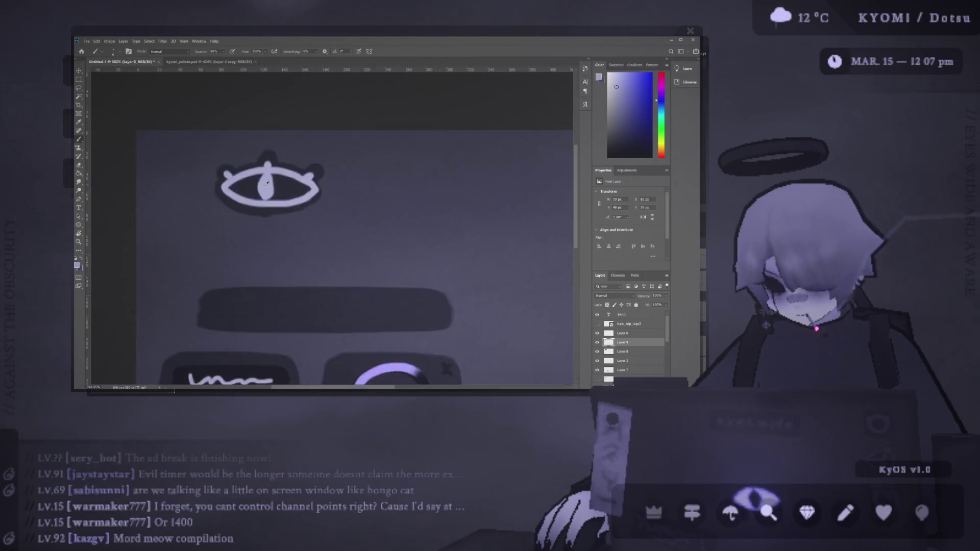
scroll(194, 146, "up", 2)
scroll(194, 146, "left", 2)
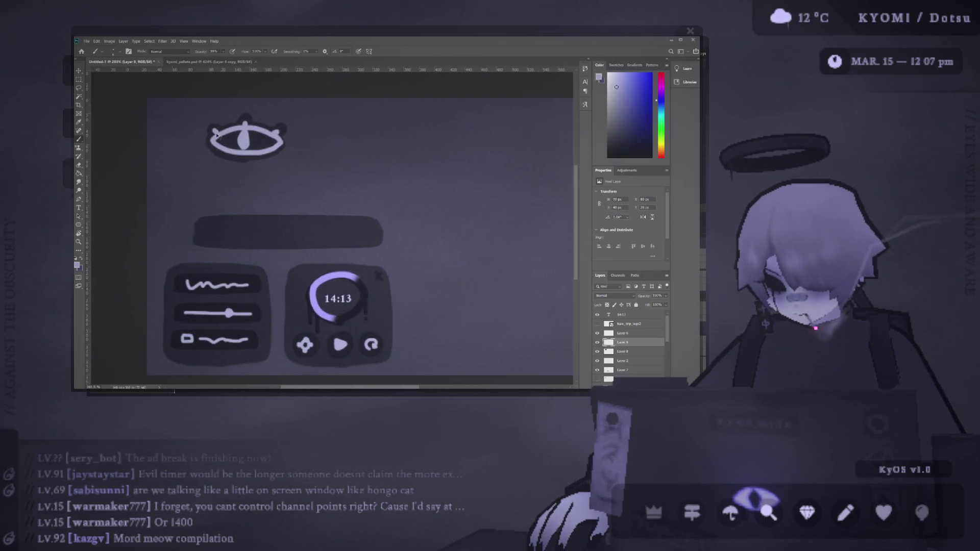
scroll(219, 141, "up", 2)
mouse_move(316, 146)
left_mouse_down()
mouse_move(341, 146)
mouse_move(338, 160)
left_mouse_up()
With Layer 8 selected and a larger black brush, paint a dark oval right of the arrow
key("v")
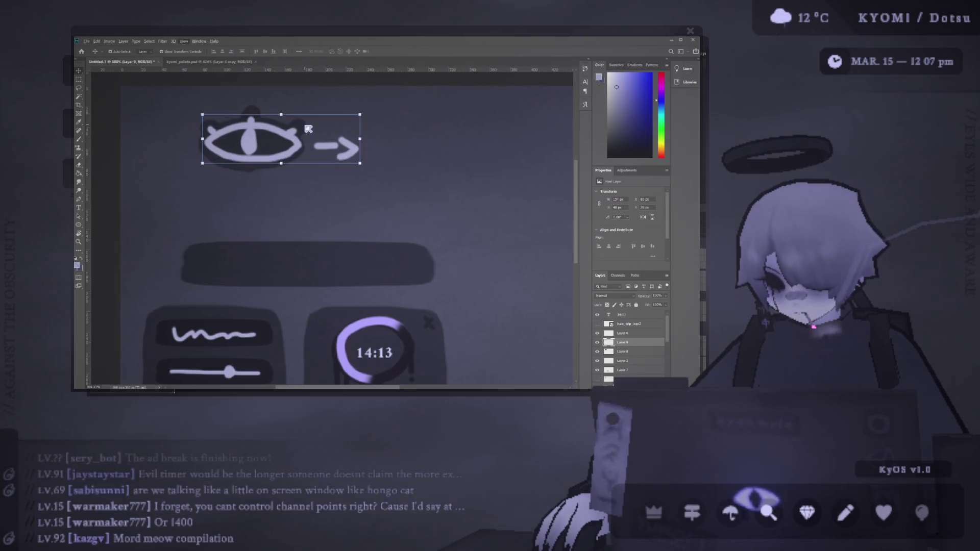
left_click(308, 128)
key("b")
key("d")
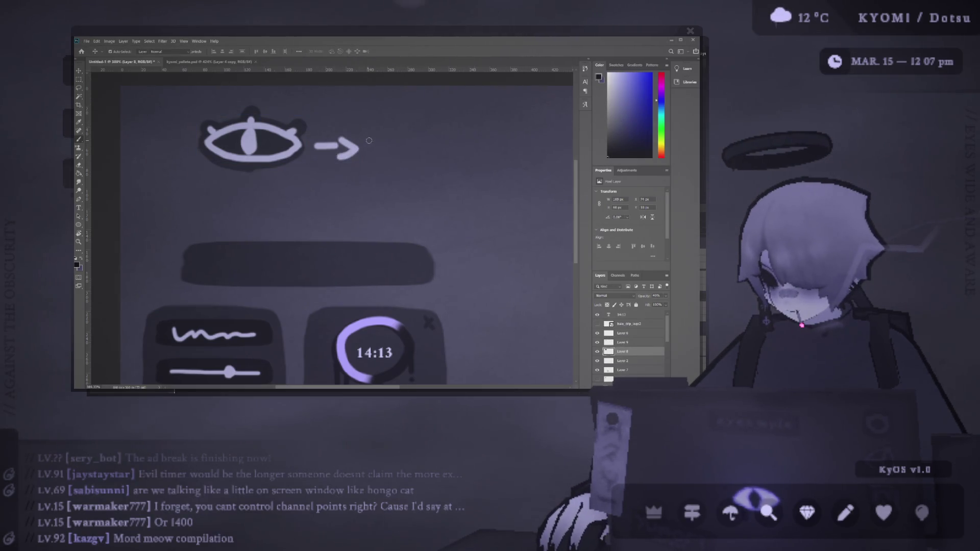
key("bracketright")
key("bracketright")
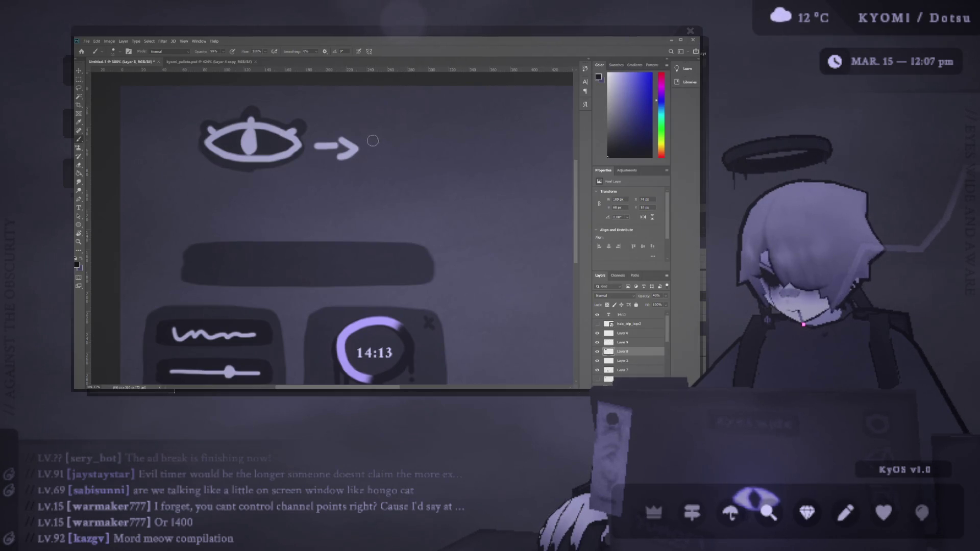
mouse_move(370, 145)
left_mouse_down()
mouse_move(423, 137)
mouse_move(460, 145)
mouse_move(426, 165)
mouse_move(460, 150)
mouse_move(412, 144)
mouse_move(386, 155)
left_mouse_up()
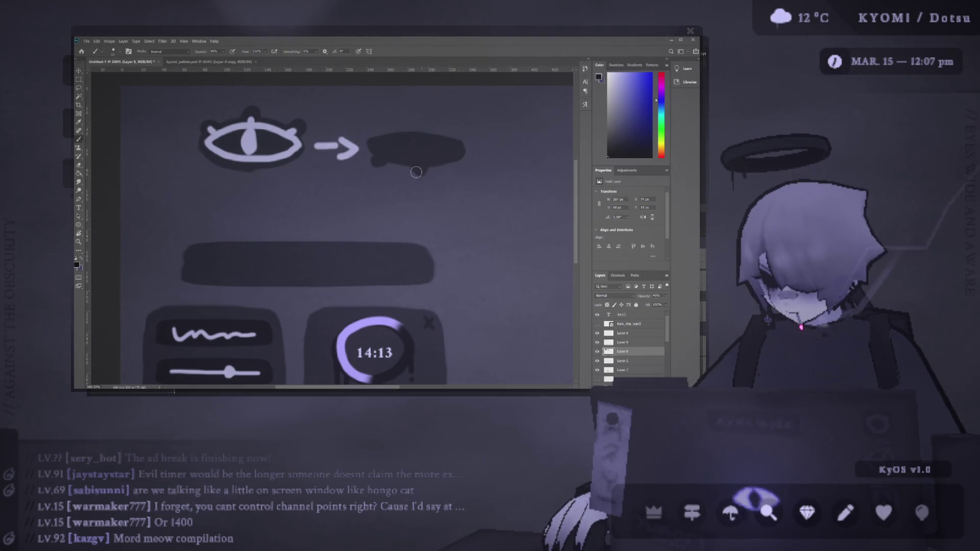
Fill out the dark oval, pick a light colour, and nudge the eye graphic slightly right
left_click_drag(451, 158, 462, 166)
left_click(291, 136, "alt")
key("v")
left_click_drag(290, 139, 291, 138)
key("b")
Paint the closed eye's light lid and lashes across the dark oval
left_click_drag(379, 148, 446, 149)
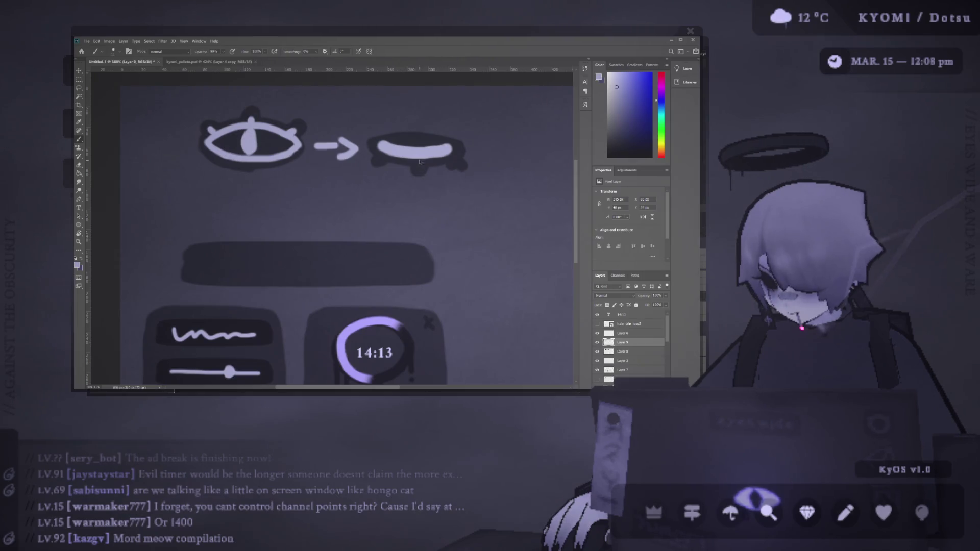
key("ctrl+z")
left_click_drag(383, 149, 454, 145)
key("ctrl+z")
mouse_move(378, 144)
left_mouse_down()
mouse_move(448, 147)
mouse_move(456, 163)
left_mouse_up()
scroll(246, 196, "down", 5)
scroll(317, 197, "up", 4)
left_click(79, 71)
scroll(179, 108, "down", 2)
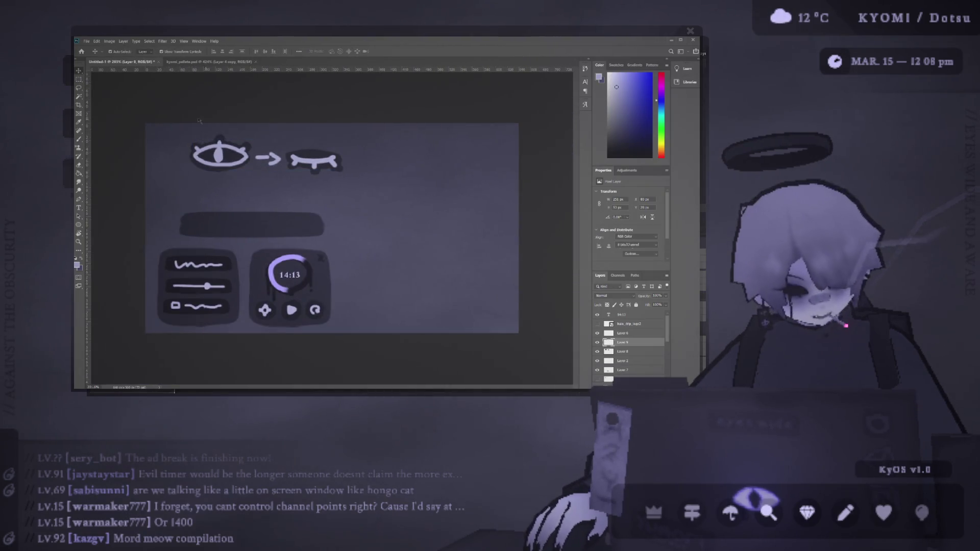
Move both eye graphic layers together to the canvas's upper right
left_click(350, 149, "shift")
left_click_drag(350, 149, 282, 156)
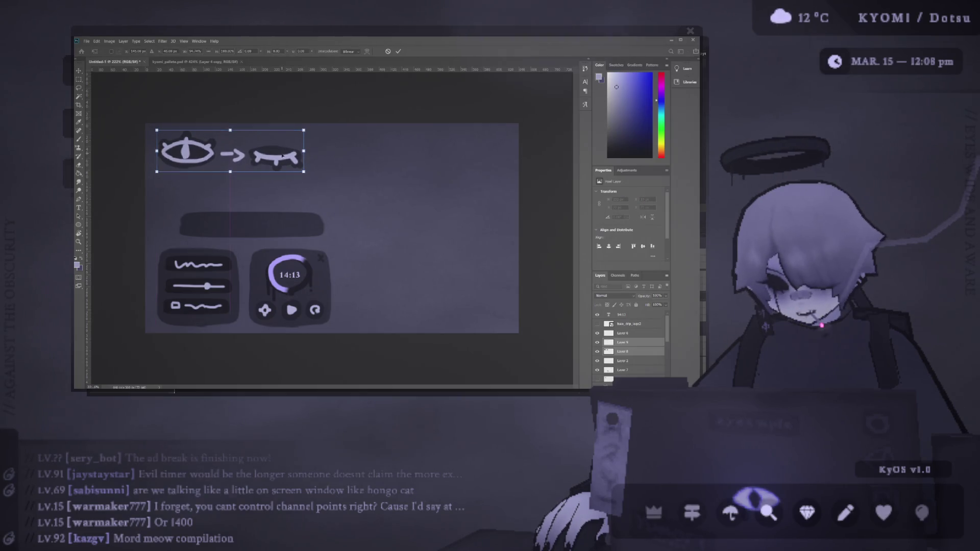
left_click(399, 52)
scroll(199, 146, "down", 3)
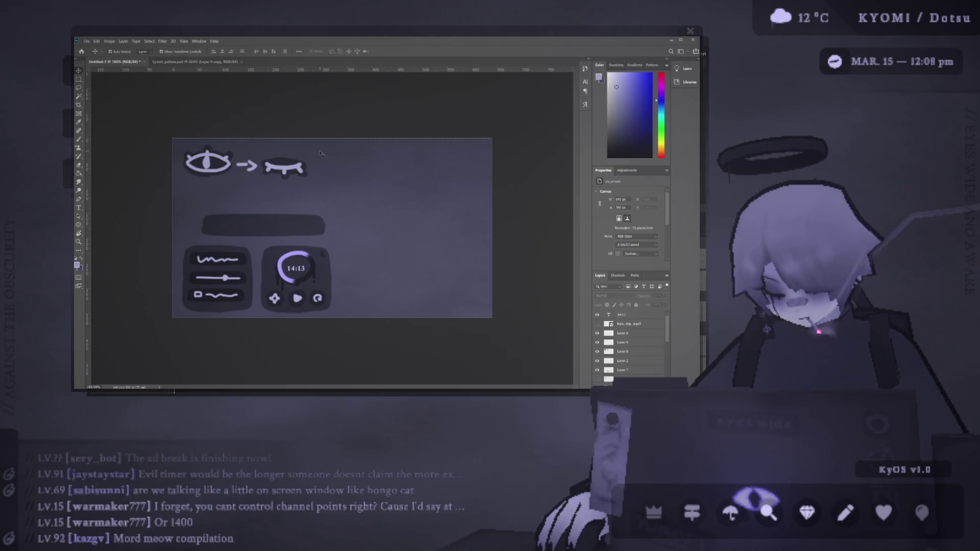
left_click(278, 170)
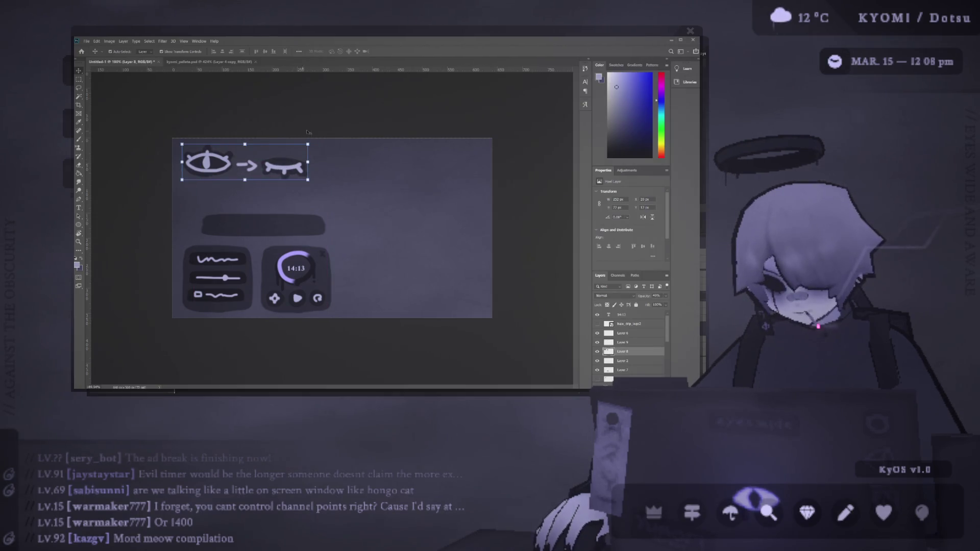
left_click(278, 166, "shift")
mouse_move(278, 166)
left_mouse_down()
mouse_move(416, 164)
mouse_move(441, 179)
left_mouse_up()
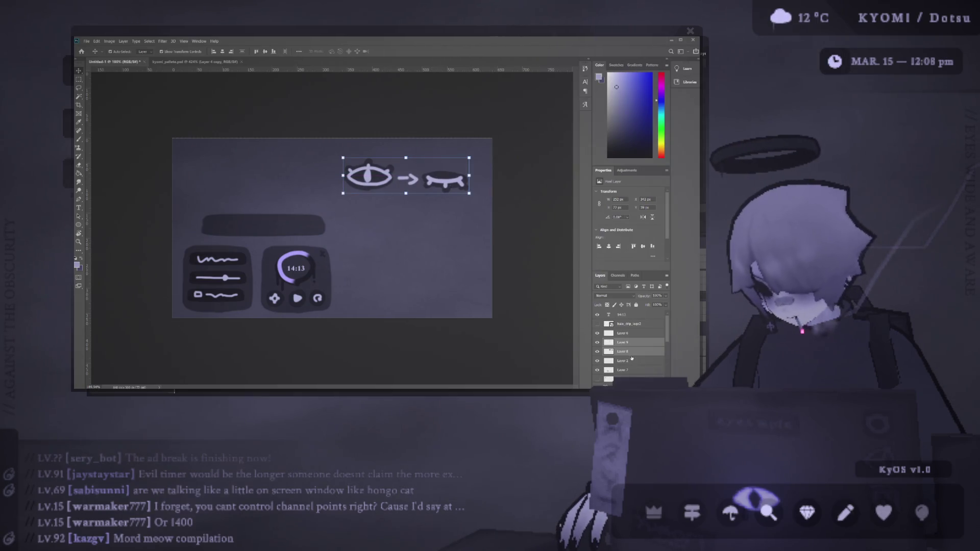
On a new empty layer, paint a large light circle below the eyes
key("ctrl+shift+alt+n")
key("b")
left_click(397, 238)
Replace the light circle with a large black one at 45% layer opacity
key("ctrl+z")
key("d")
left_click(389, 234)
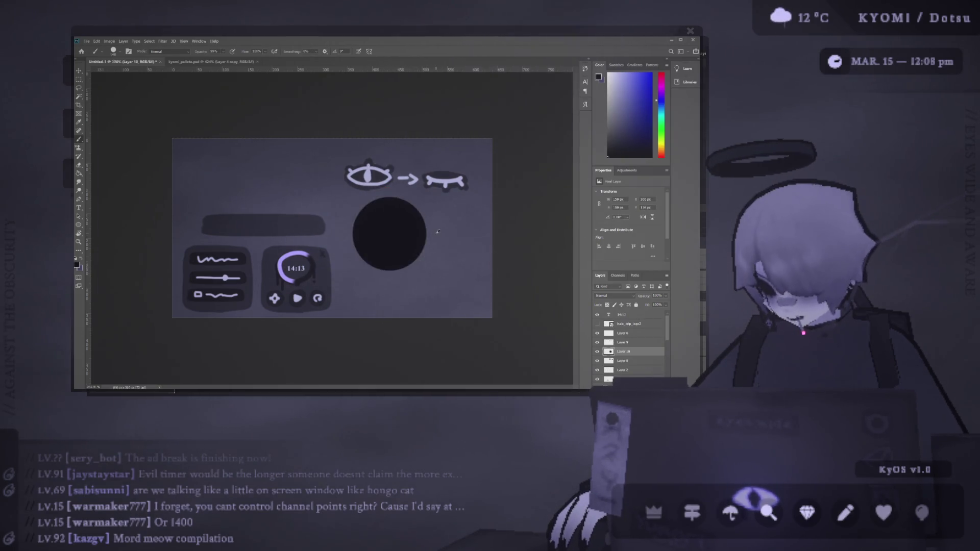
key("ctrl+plus")
left_click(658, 296)
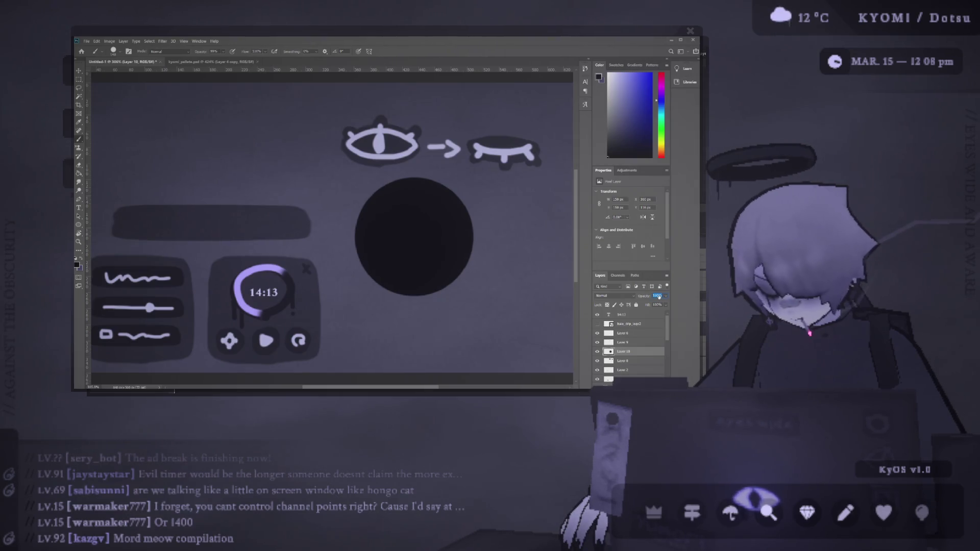
type("45")
scroll(157, 115, "down", 3)
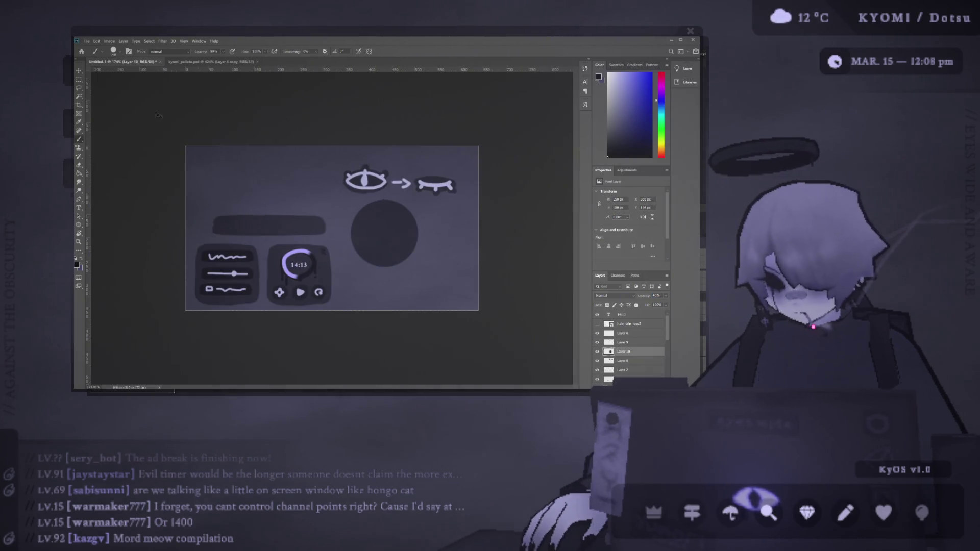
Position the dark circle behind the open eye as its backdrop
key("v")
scroll(400, 233, "up", 3)
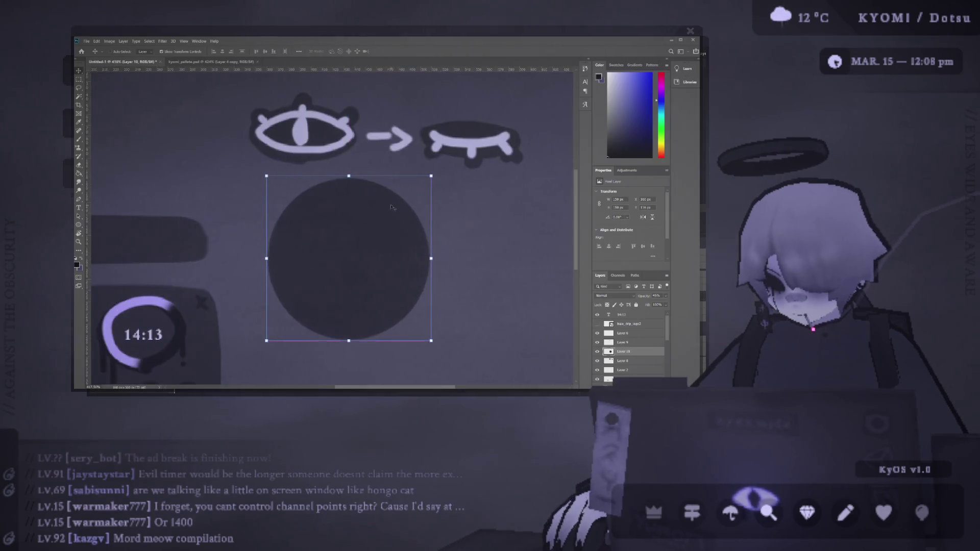
left_click(316, 141)
mouse_move(328, 126)
left_mouse_down()
mouse_move(363, 222)
mouse_move(437, 211)
mouse_move(463, 152)
mouse_move(382, 164)
left_mouse_up()
key("ctrl+z")
scroll(388, 225, "down", 3)
left_click(407, 219)
left_click(368, 203)
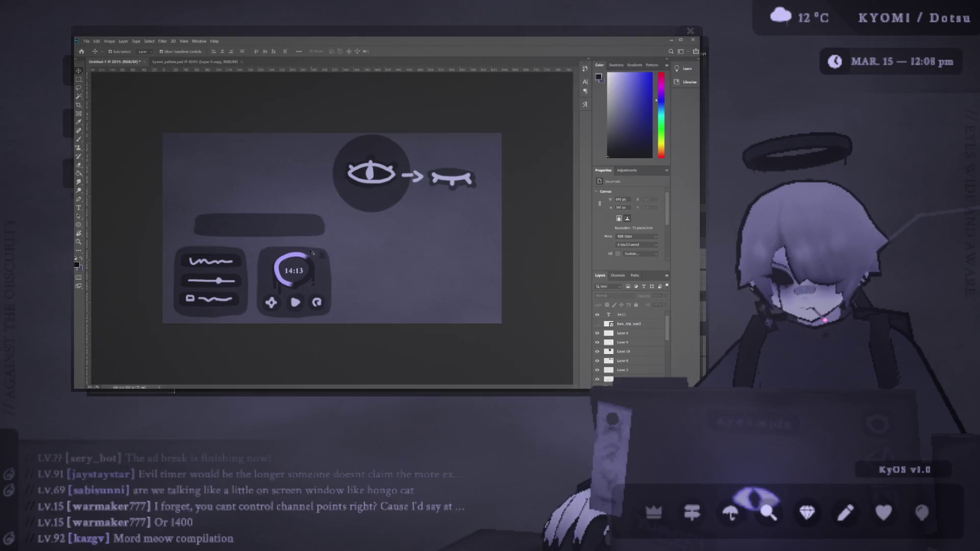
Select the timer widget's Layer 4 and shrink the brush to about 13 px
scroll(311, 251, "up", 4)
left_click(327, 252)
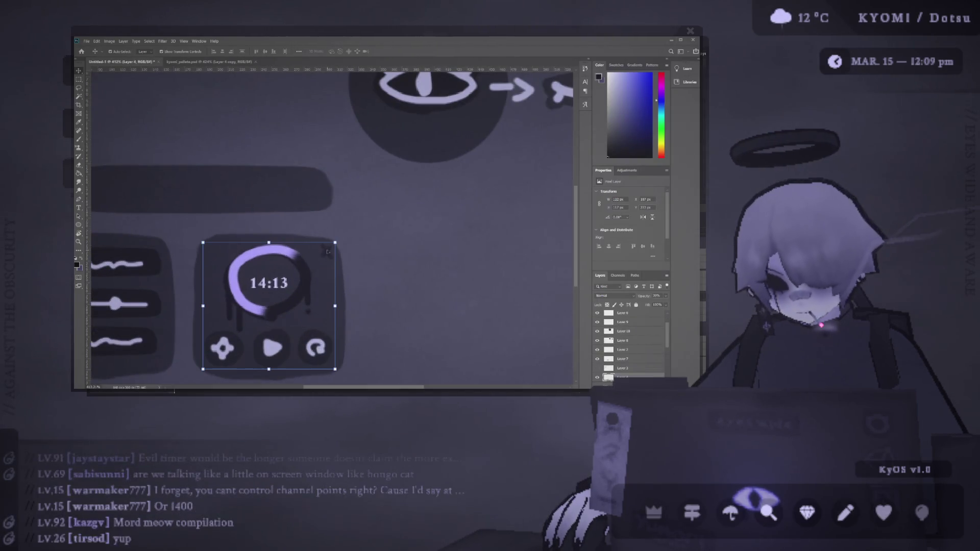
key("b")
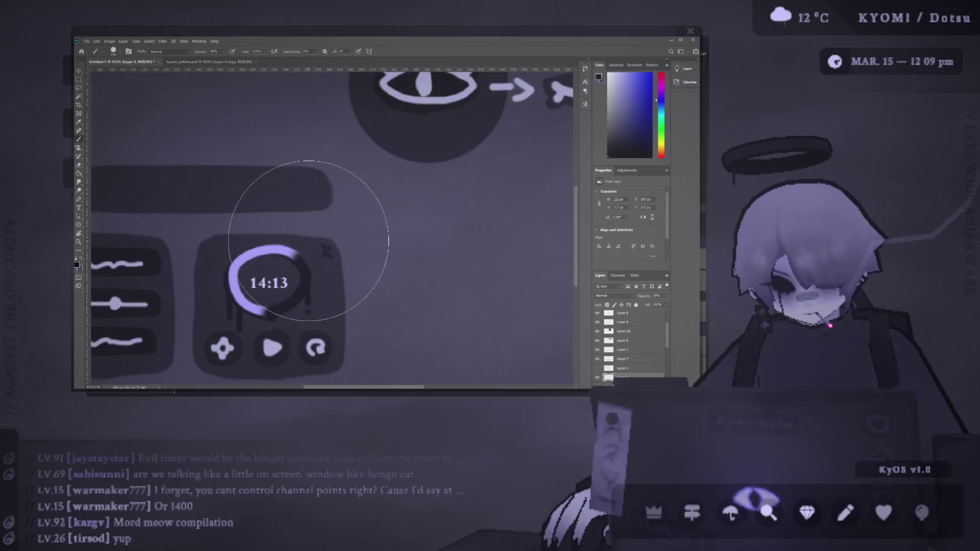
left_click_drag(227, 239, 210, 240)
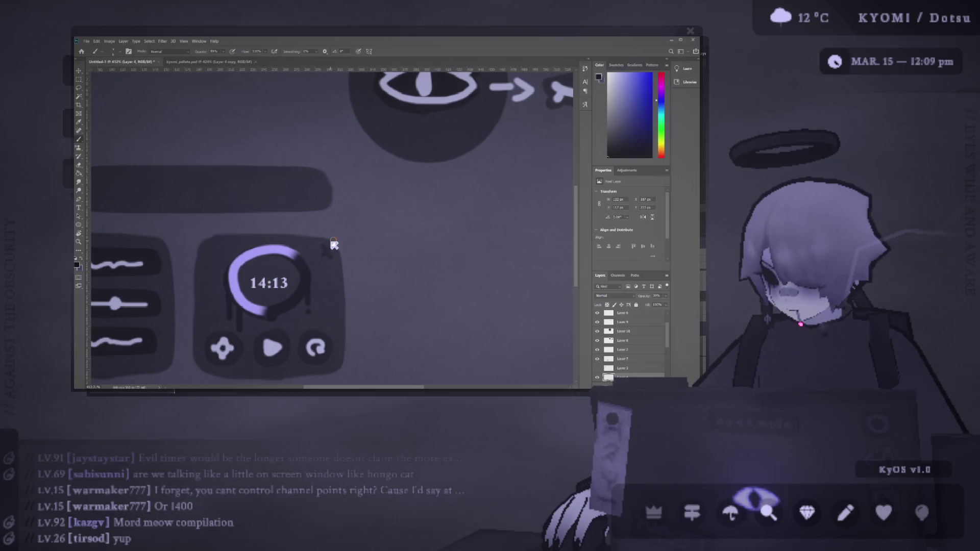
scroll(219, 249, "down", 5)
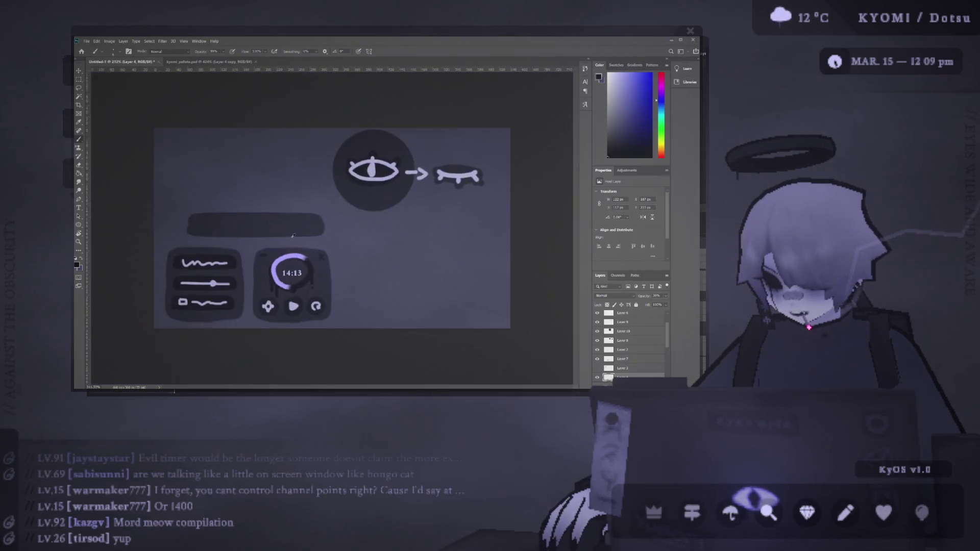
scroll(274, 277, "up", 5)
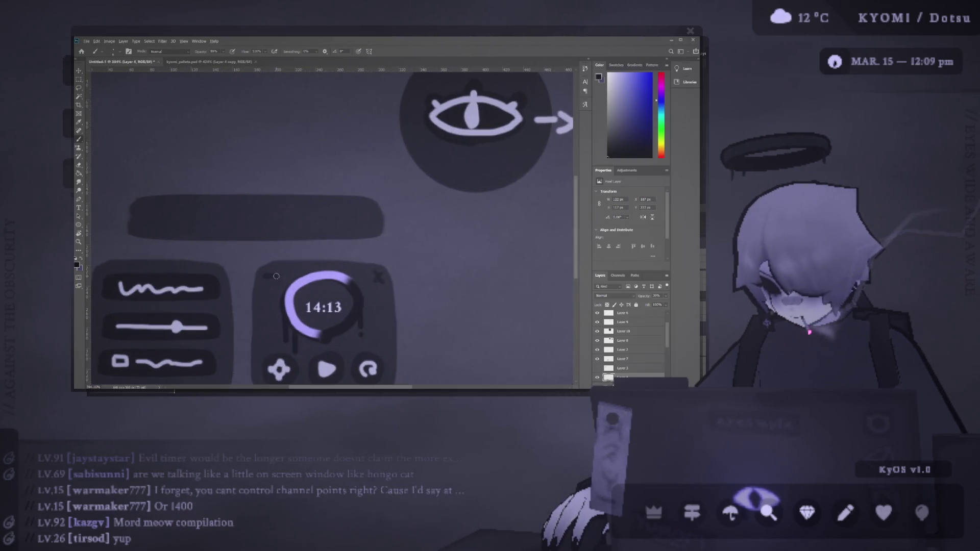
scroll(276, 277, "down", 3)
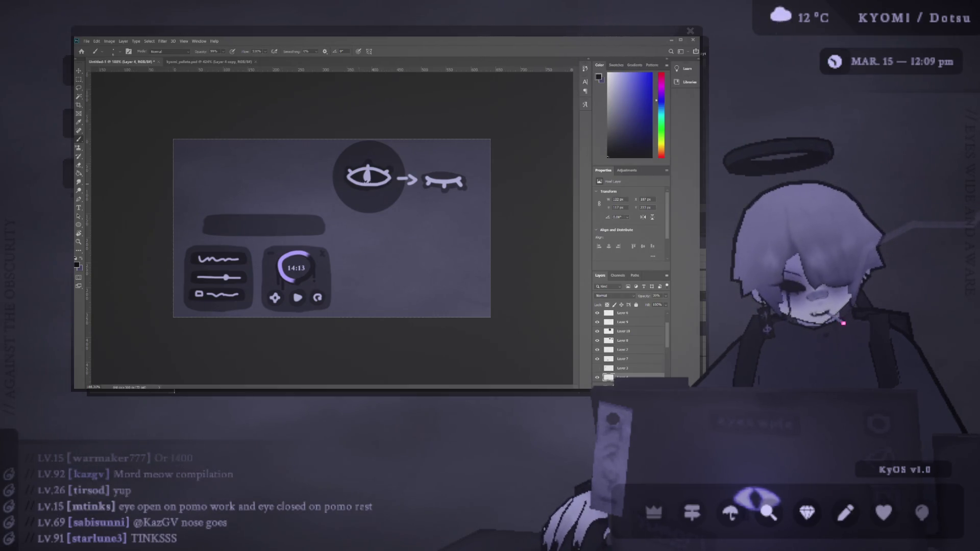
scroll(332, 228, "up", 3)
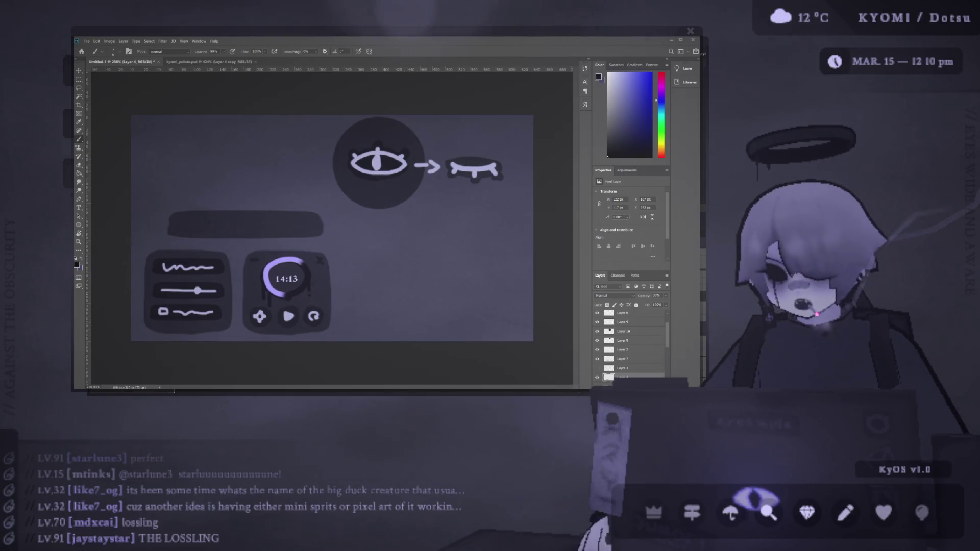
Move the dark bar right of centre and raise the widgets about 13 px
key("v")
left_click_drag(263, 226, 465, 249)
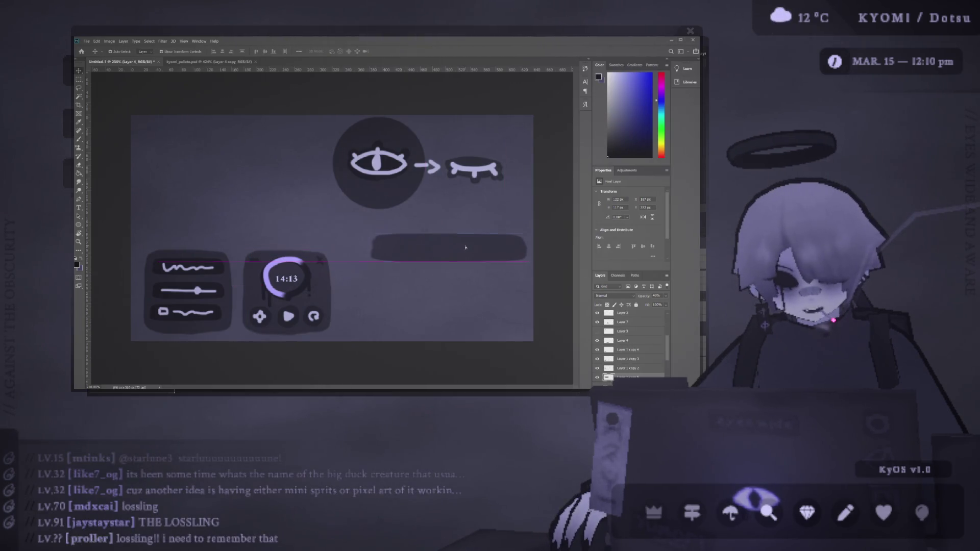
left_click_drag(291, 295, 292, 277)
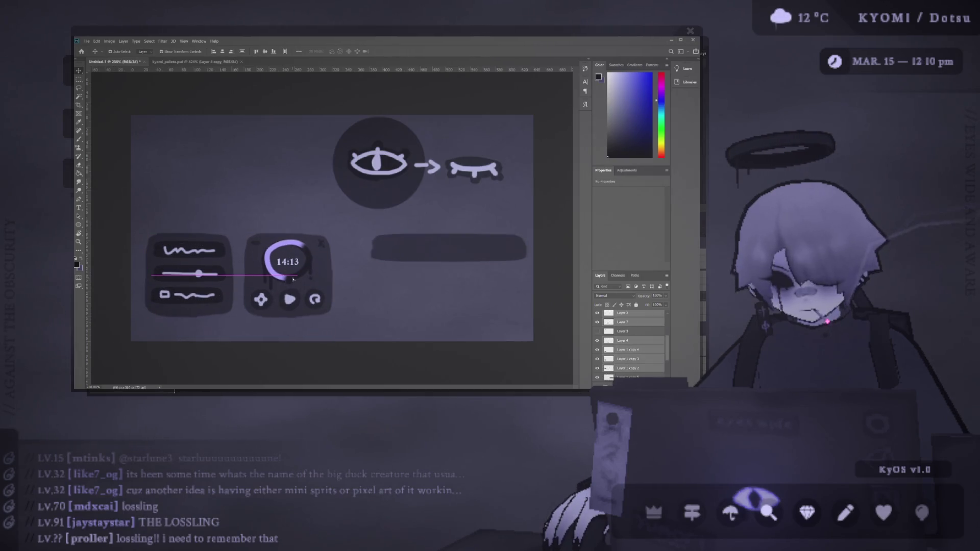
mouse_move(513, 186)
left_mouse_down()
mouse_move(350, 132)
mouse_move(333, 163)
mouse_move(401, 163)
left_mouse_up()
key("Return")
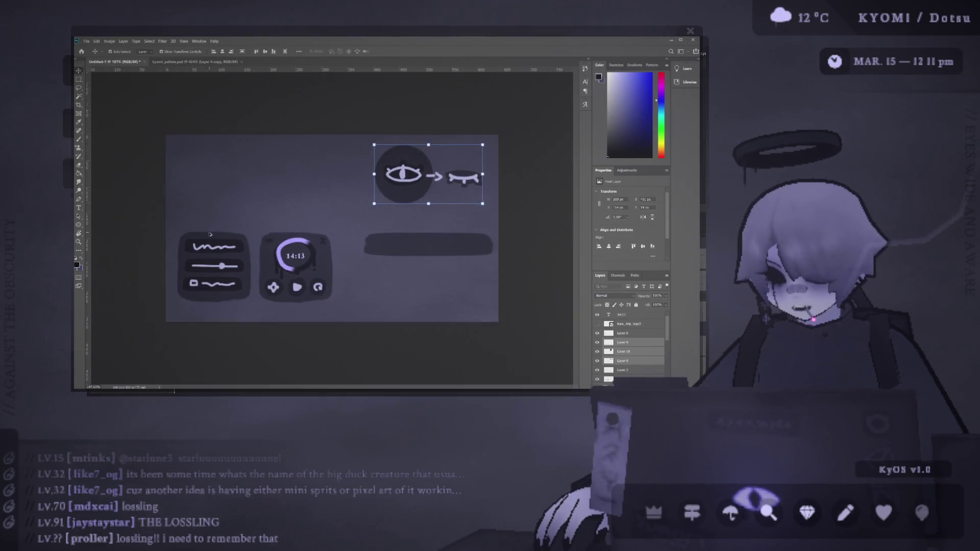
scroll(194, 240, "up", 3)
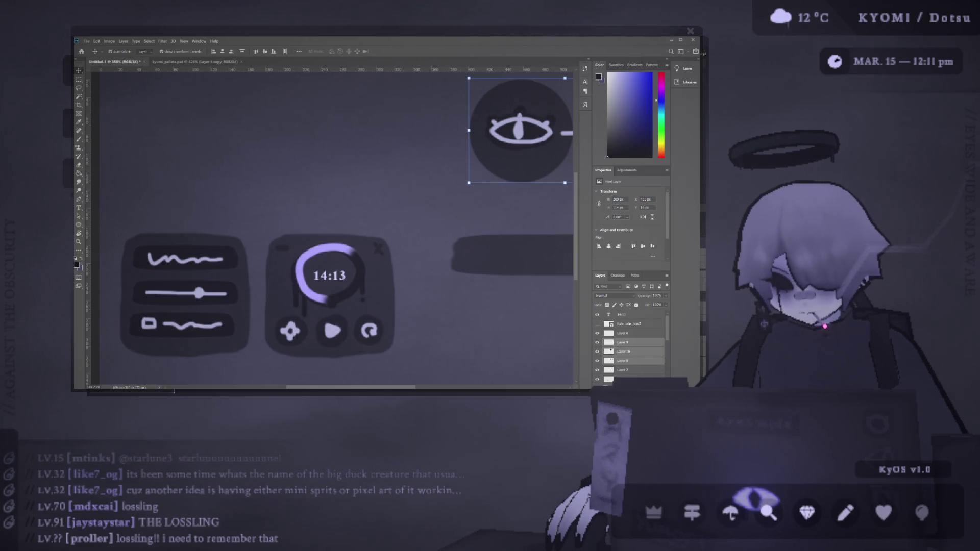
Add a new layer above the timer's Layer 4 and reset the paint colour to black
left_click(286, 238)
left_click(333, 223)
key("b")
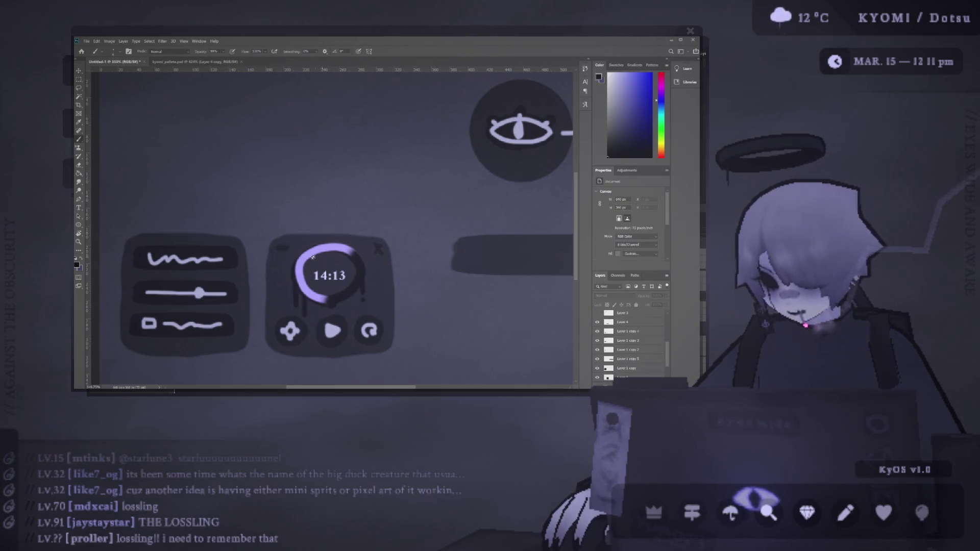
left_click(609, 323)
key("ctrl+shift+alt+n")
left_click(322, 231, "alt")
key("d")
scroll(322, 213, "up", 2)
mouse_move(322, 212)
left_mouse_down()
mouse_move(309, 194)
mouse_move(317, 197)
left_mouse_up()
key("ctrl+z")
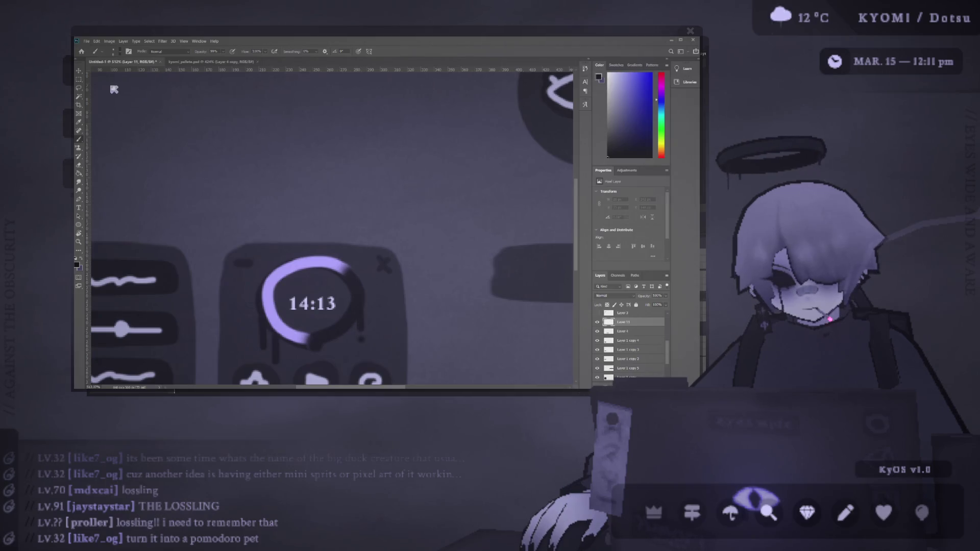
Paint a soft dark dot above the timer, flatten and widen it into a shadow at 18% opacity
left_click(313, 217)
key("ctrl+t")
left_click_drag(312, 188, 314, 223)
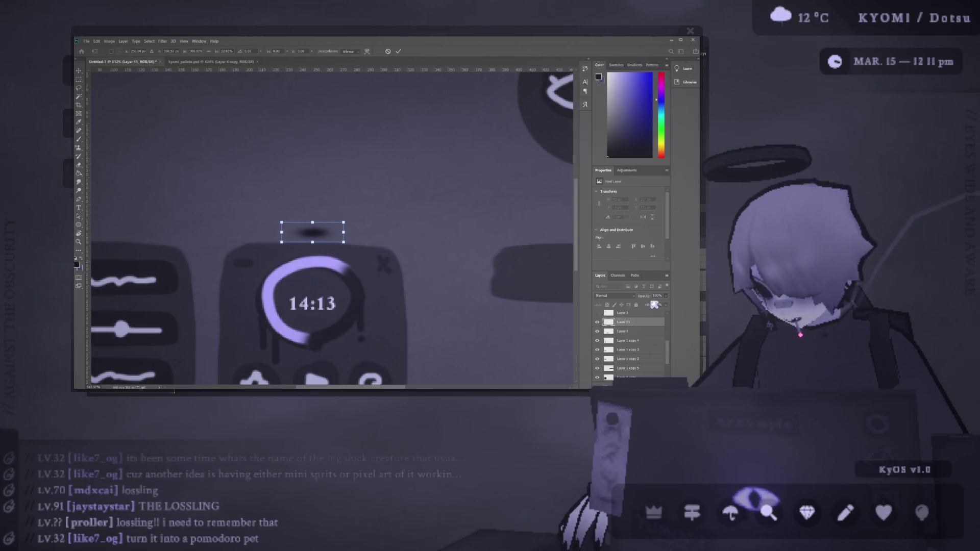
left_click_drag(666, 296, 648, 306)
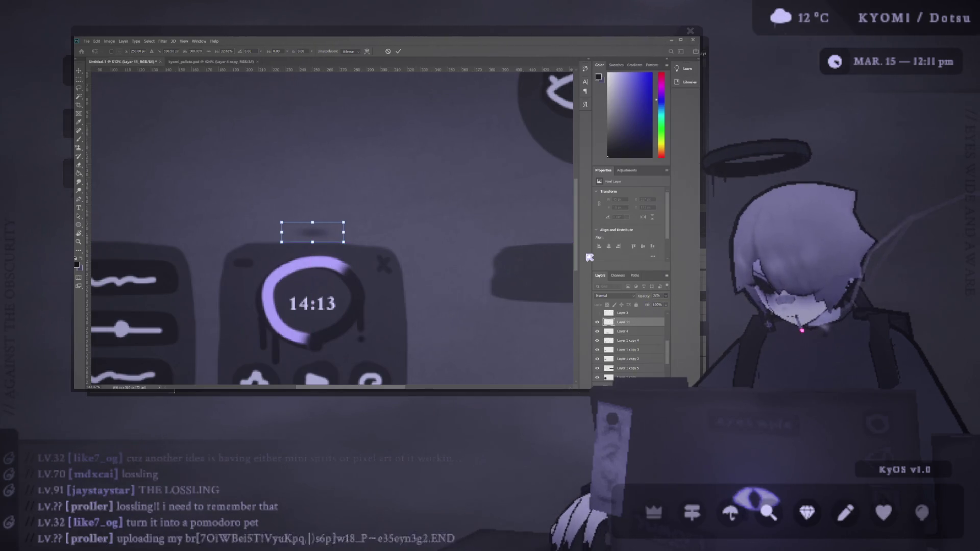
left_click_drag(343, 233, 376, 232)
key("Return")
Nudge the shadow smudge about 5 px to the left
key("b")
key("v")
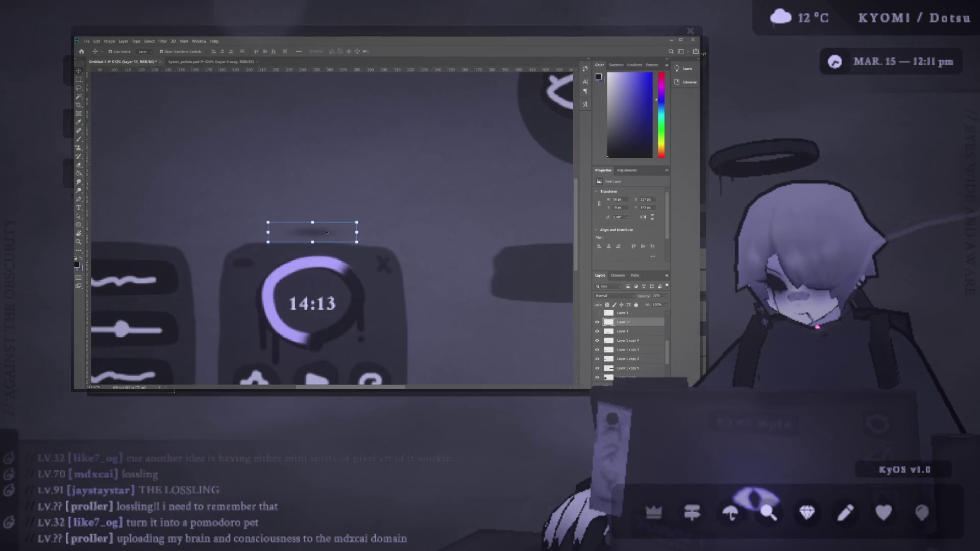
left_click_drag(331, 232, 328, 231)
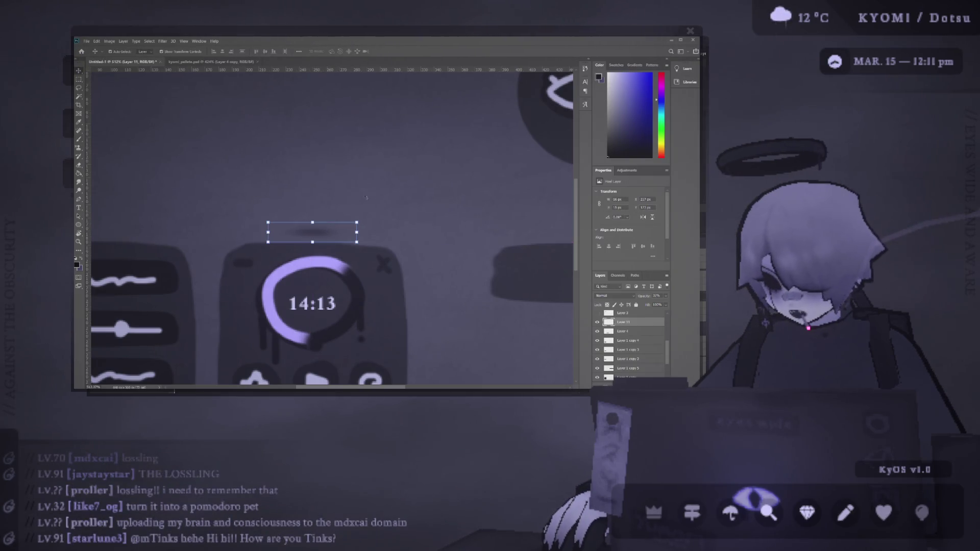
key("ctrl+shift+alt+n")
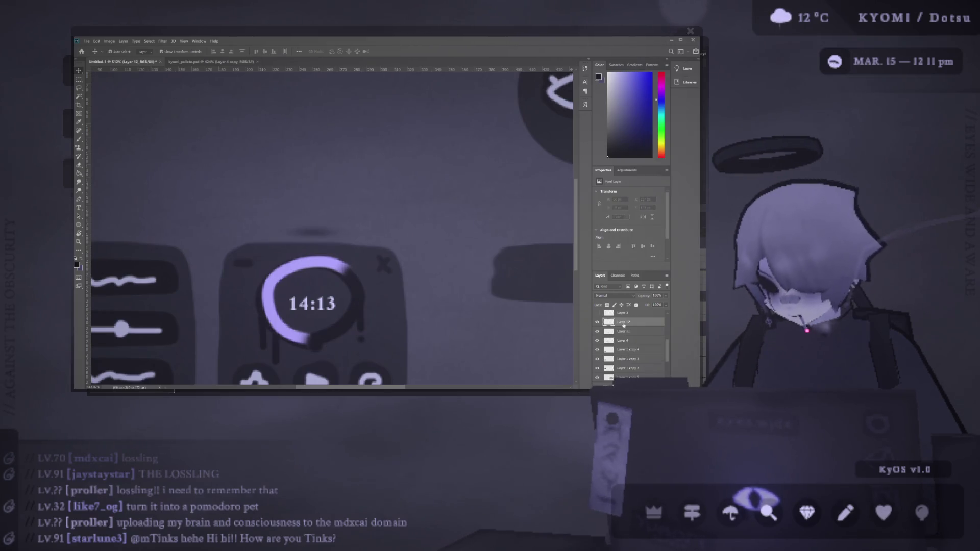
With a small brush, paint a black blob creature with lavender feet atop the timer, then resample black
key("b")
key("bracketleft")
key("bracketleft")
key("bracketleft")
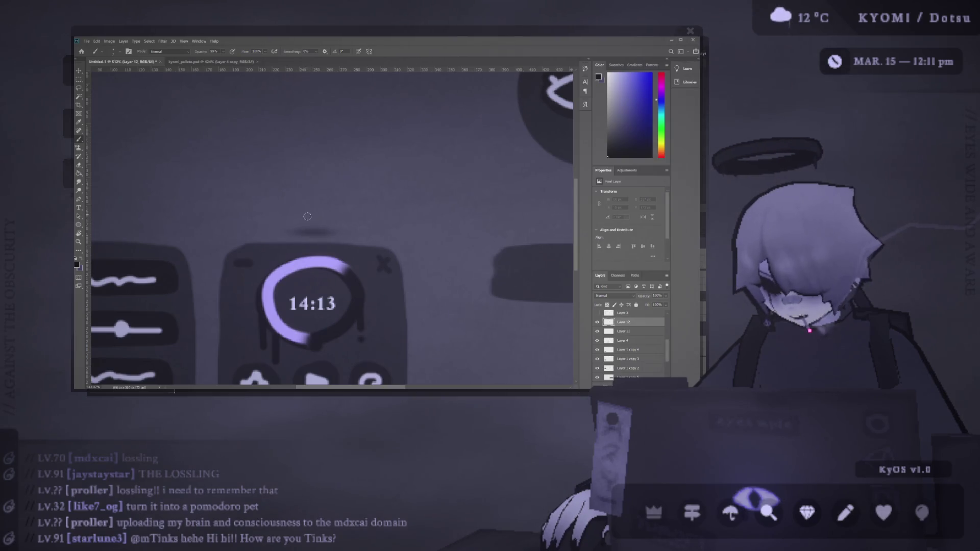
mouse_move(307, 214)
left_mouse_down()
mouse_move(322, 218)
mouse_move(309, 225)
left_mouse_up()
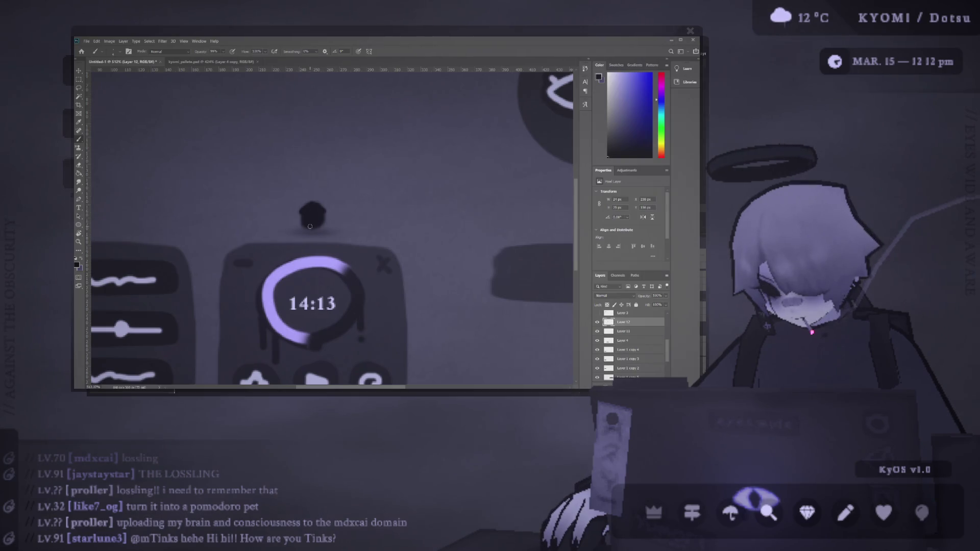
key("x")
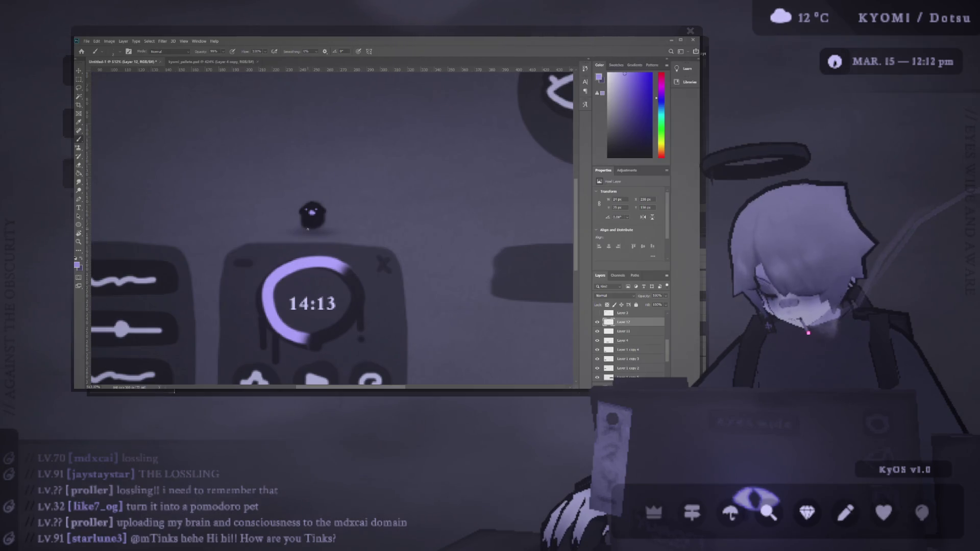
left_click_drag(306, 227, 305, 231)
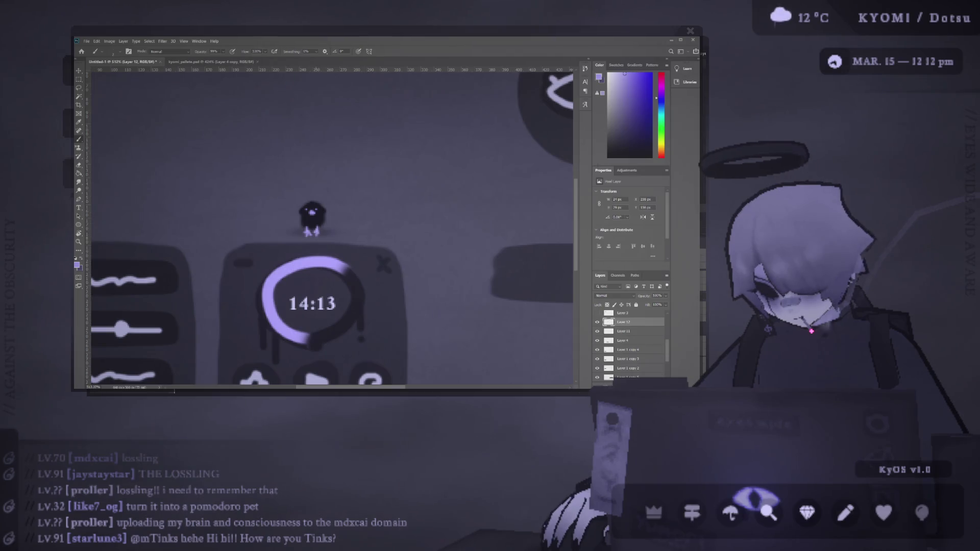
left_click(309, 214, "alt")
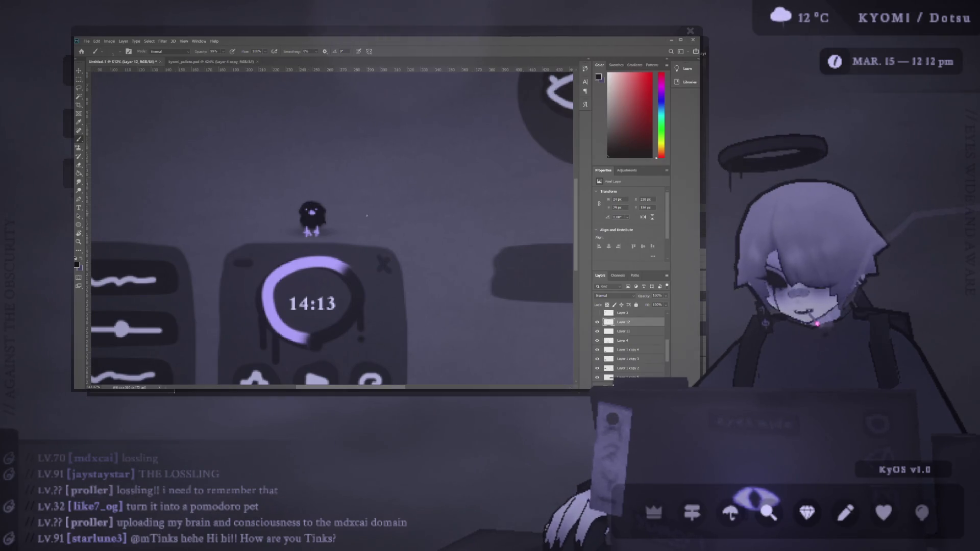
scroll(266, 235, "down", 5)
scroll(265, 235, "up", 4)
scroll(261, 238, "up", 2)
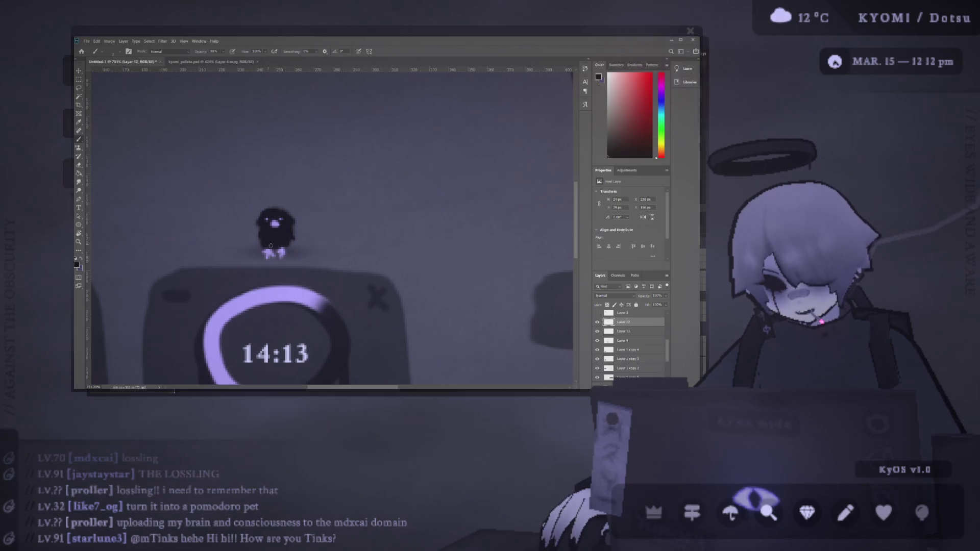
Drag the creature (Layer 12) onto the top of the timer panel and commit its position
scroll(279, 247, "down", 2)
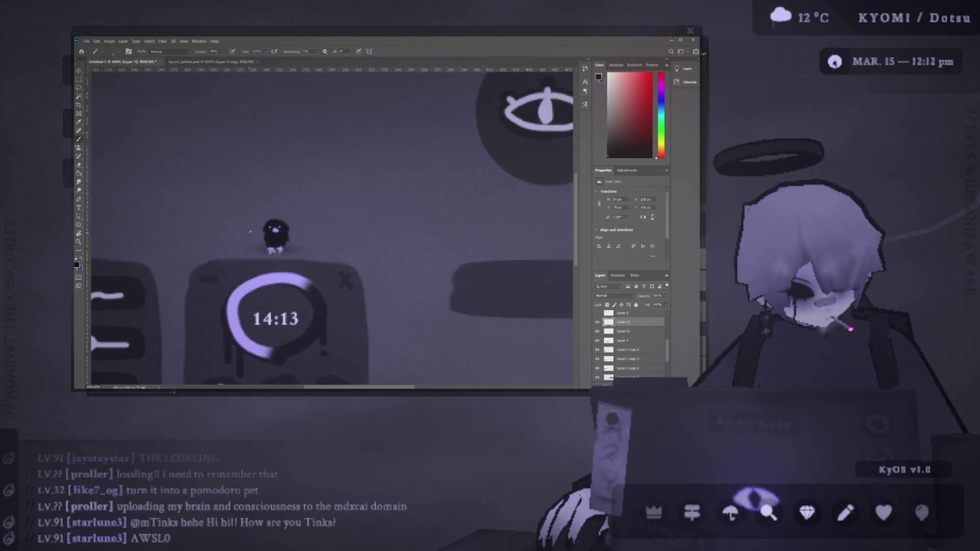
left_click(78, 70)
left_click_drag(281, 238, 284, 231)
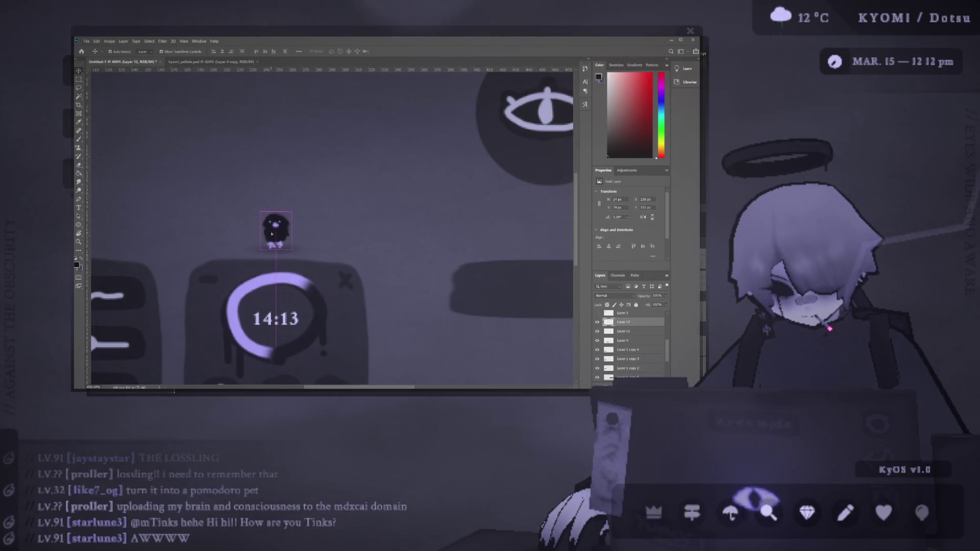
key("ctrl+z")
scroll(275, 225, "down", 3)
scroll(286, 224, "up", 3)
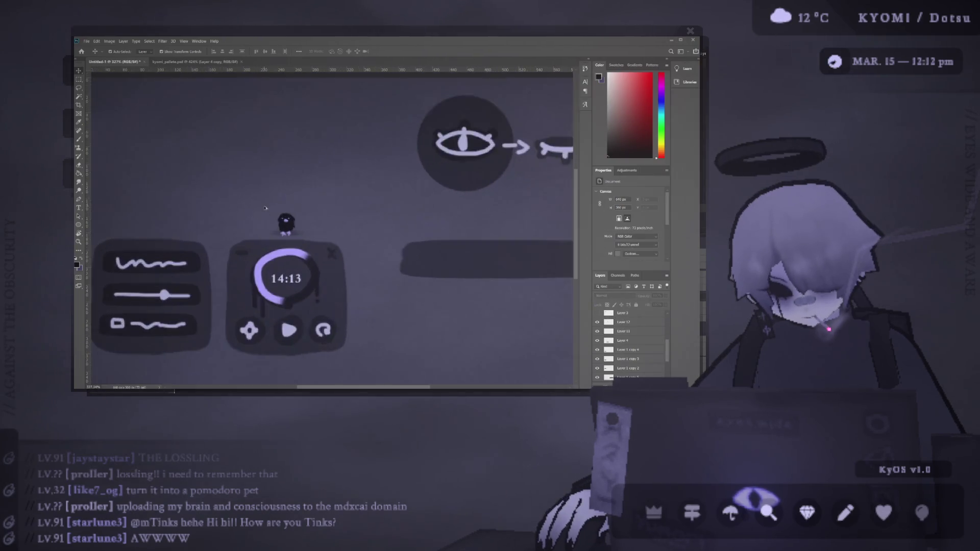
mouse_move(289, 227)
left_mouse_down()
mouse_move(309, 229)
mouse_move(291, 229)
mouse_move(301, 228)
mouse_move(297, 210)
mouse_move(287, 219)
mouse_move(303, 219)
mouse_move(284, 221)
mouse_move(310, 219)
mouse_move(288, 220)
mouse_move(297, 225)
mouse_move(298, 217)
mouse_move(288, 223)
mouse_move(308, 213)
mouse_move(311, 228)
mouse_move(292, 234)
left_mouse_up()
left_click(399, 51)
left_click(336, 234)
Nudge the creature up and to the right, then one step back left
scroll(336, 234, "down", 4)
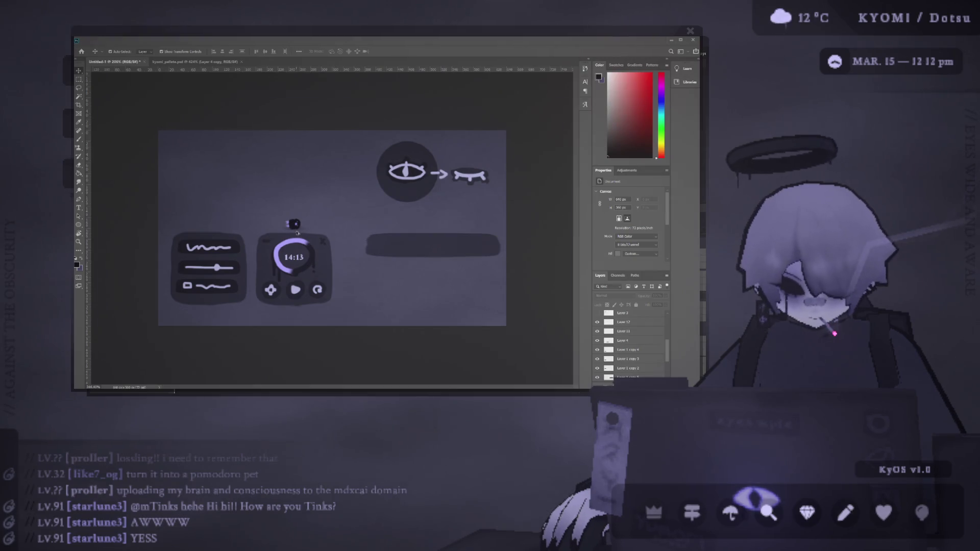
scroll(273, 226, "up", 4)
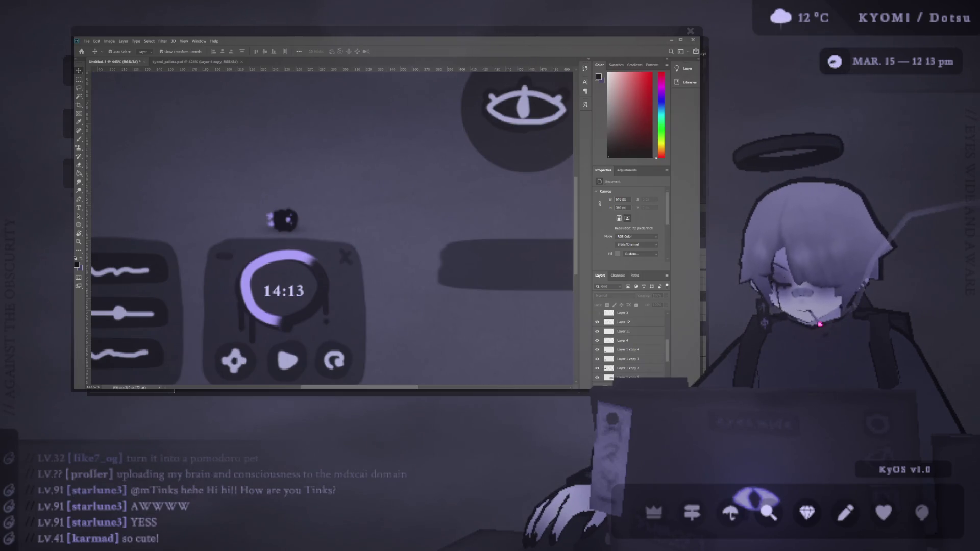
mouse_move(289, 219)
left_mouse_down()
mouse_move(294, 210)
mouse_move(291, 220)
mouse_move(287, 214)
mouse_move(336, 218)
left_mouse_up()
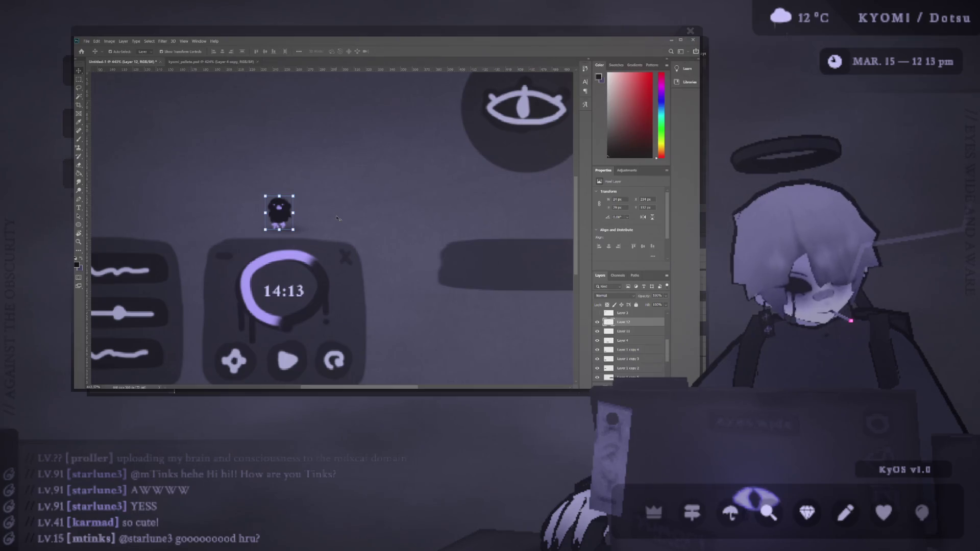
mouse_move(337, 218)
left_mouse_down()
mouse_move(305, 221)
mouse_move(342, 218)
left_mouse_up()
key("Left")
key("Left")
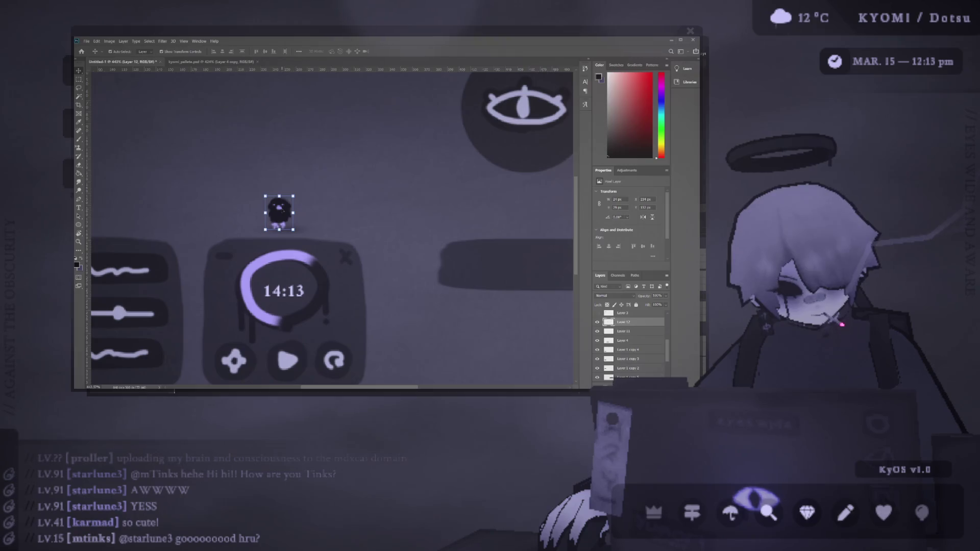
left_click(295, 227)
Select the timer's lavender ring arc around 14:13
scroll(295, 227, "down", 3)
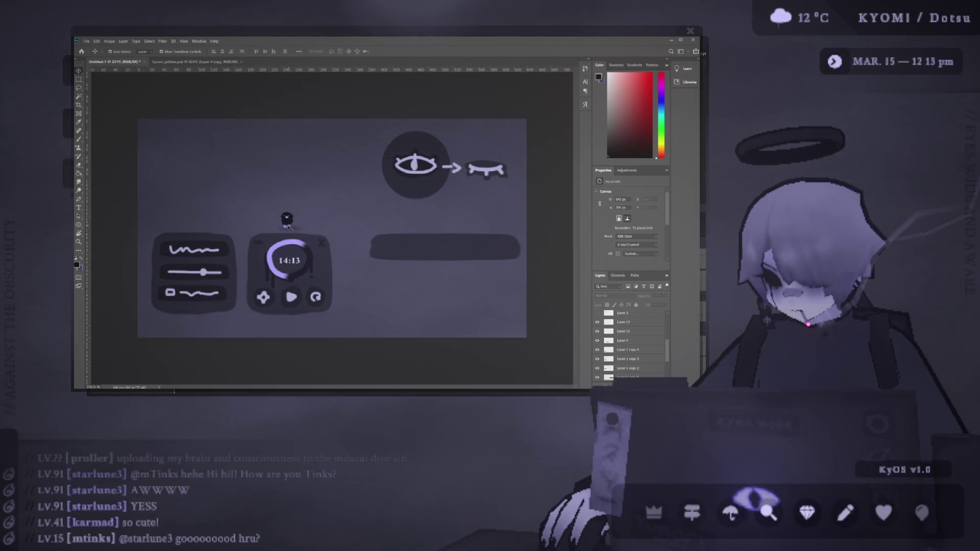
scroll(191, 226, "up", 3)
scroll(191, 227, "down", 2)
scroll(191, 227, "up", 4)
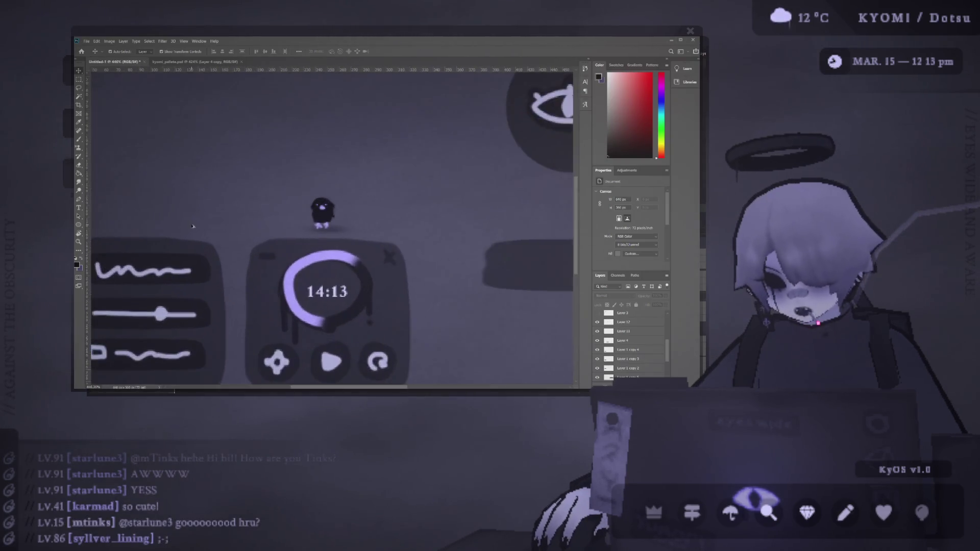
scroll(191, 226, "down", 4)
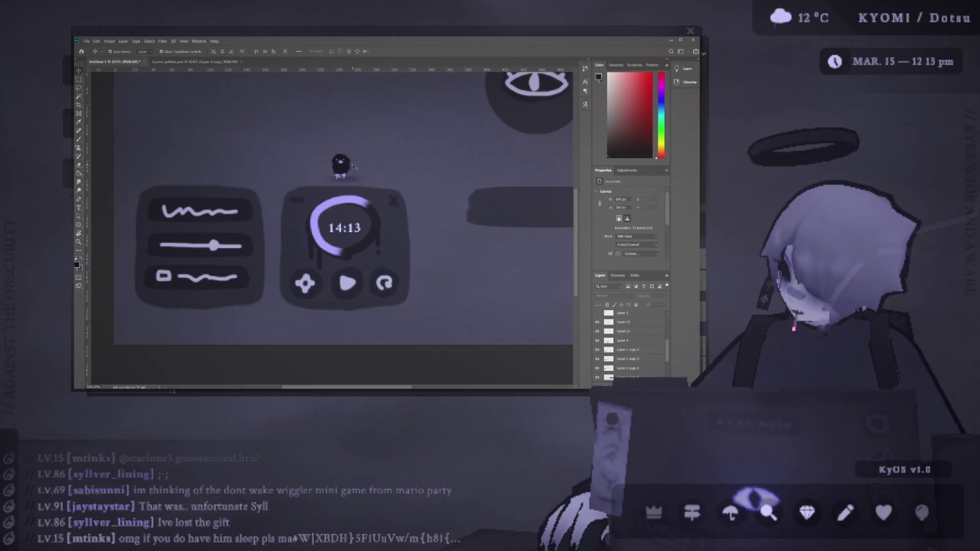
left_click_drag(357, 203, 357, 207)
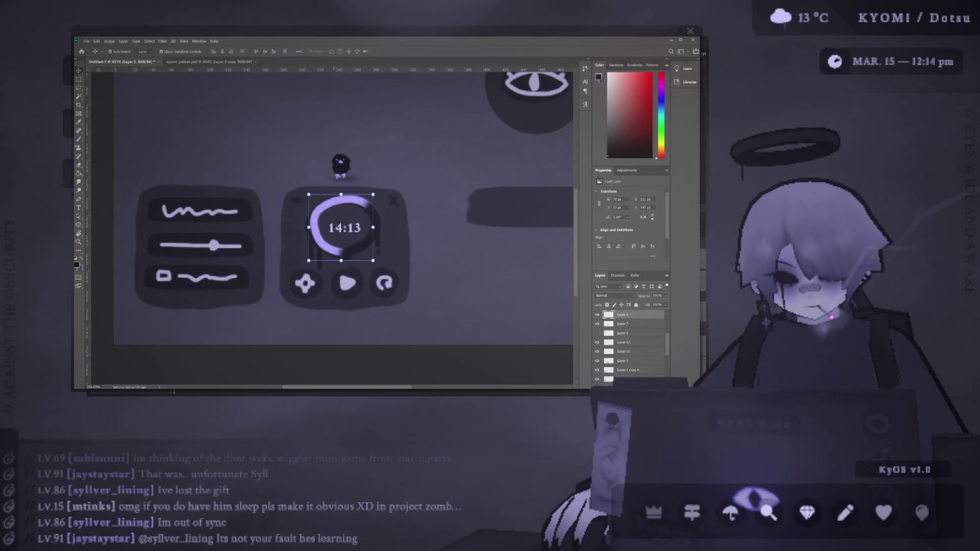
Tilt the creature 45° and nudge it up, then restore it upright and commit
scroll(356, 166, "up", 1)
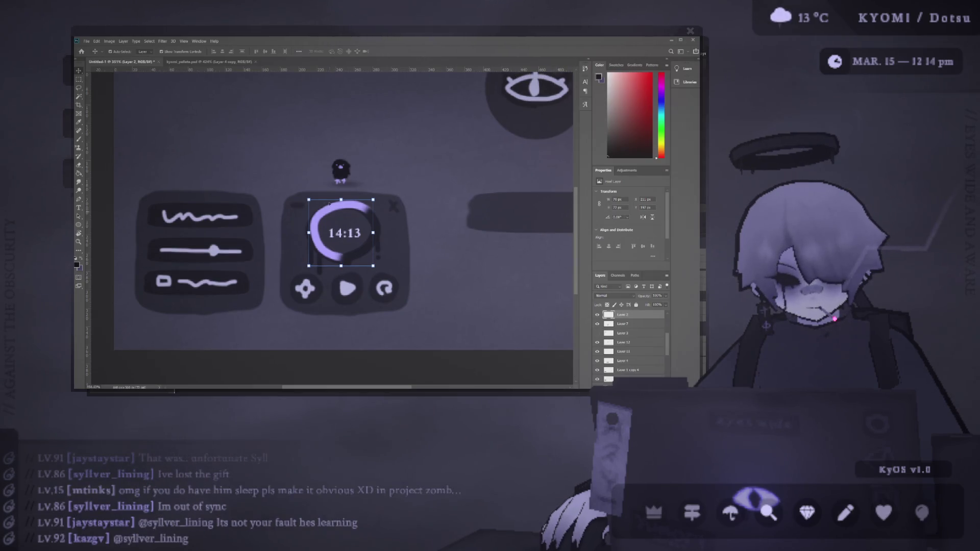
left_click(356, 167)
key("ctrl+t")
left_click_drag(356, 166, 349, 185)
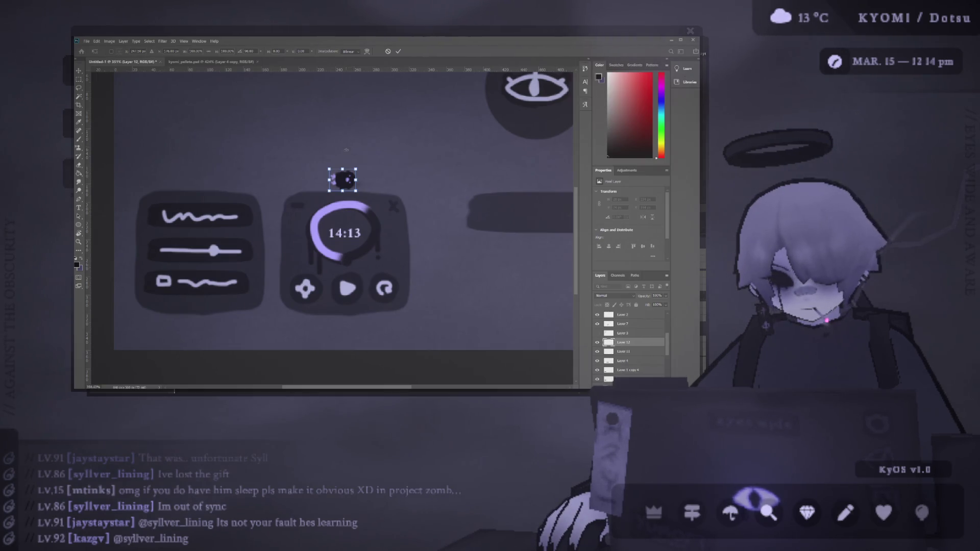
key("Up")
key("Up")
key("Up")
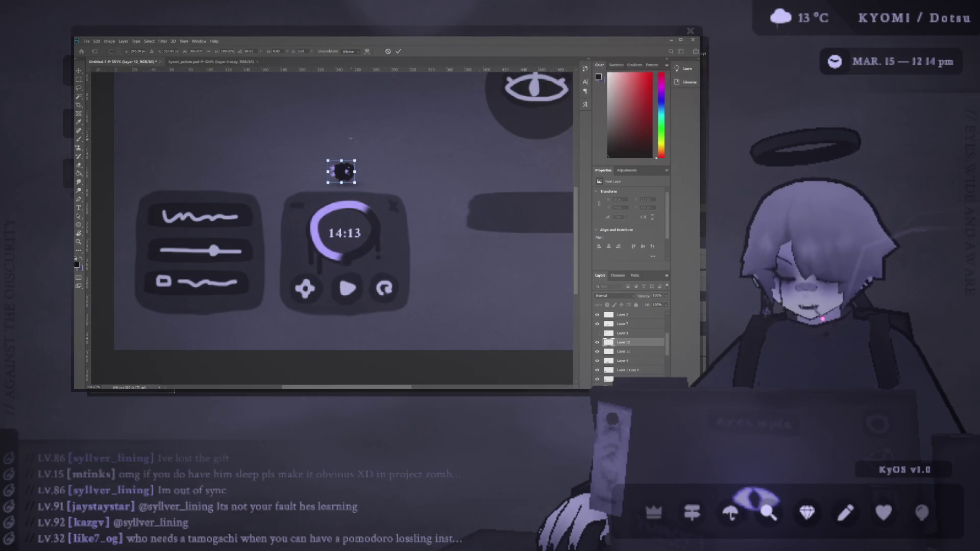
key("ctrl+z")
left_click(402, 53)
scroll(293, 137, "down", 3)
scroll(275, 245, "up", 3)
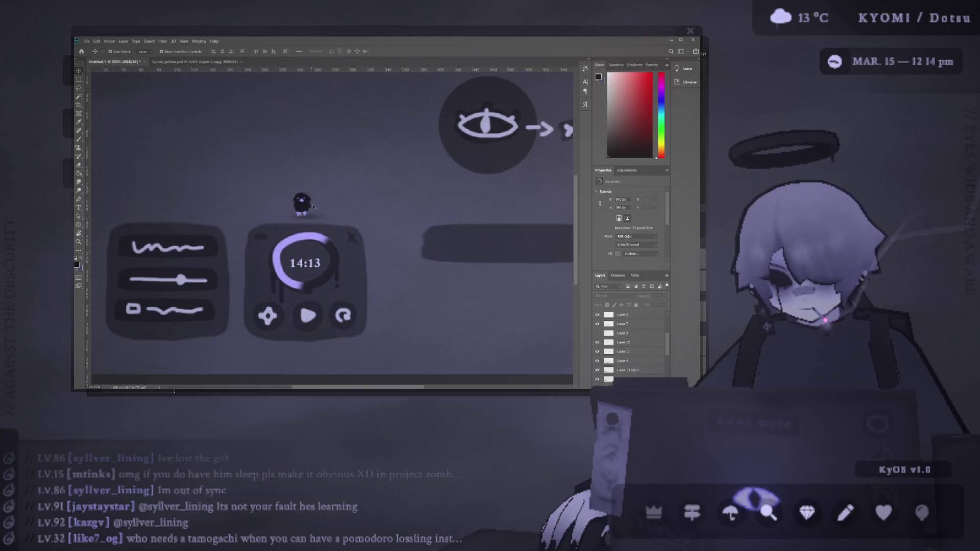
Shift both widget panels right and down, then move the creature above the timer
scroll(313, 206, "down", 2)
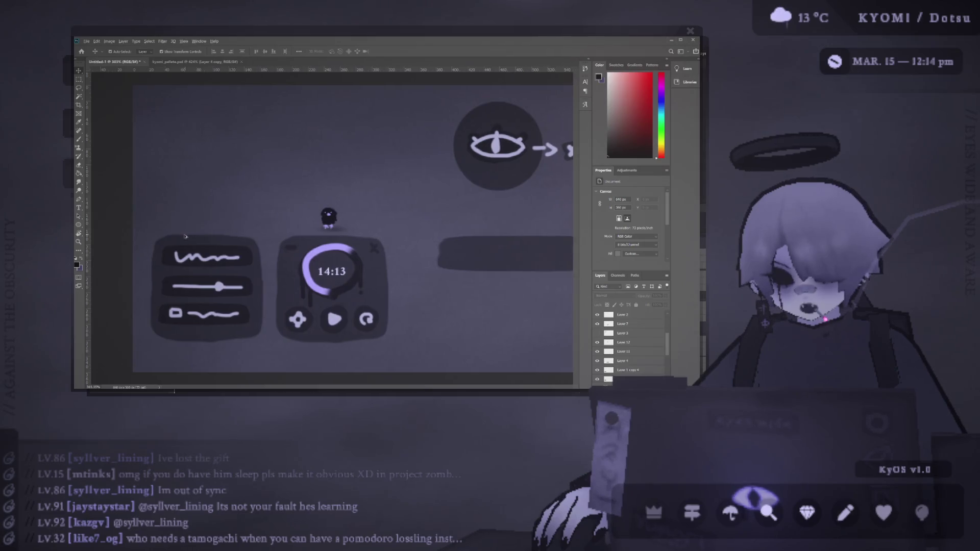
scroll(185, 236, "down", 1)
scroll(185, 252, "down", 4)
left_click_drag(176, 231, 352, 319)
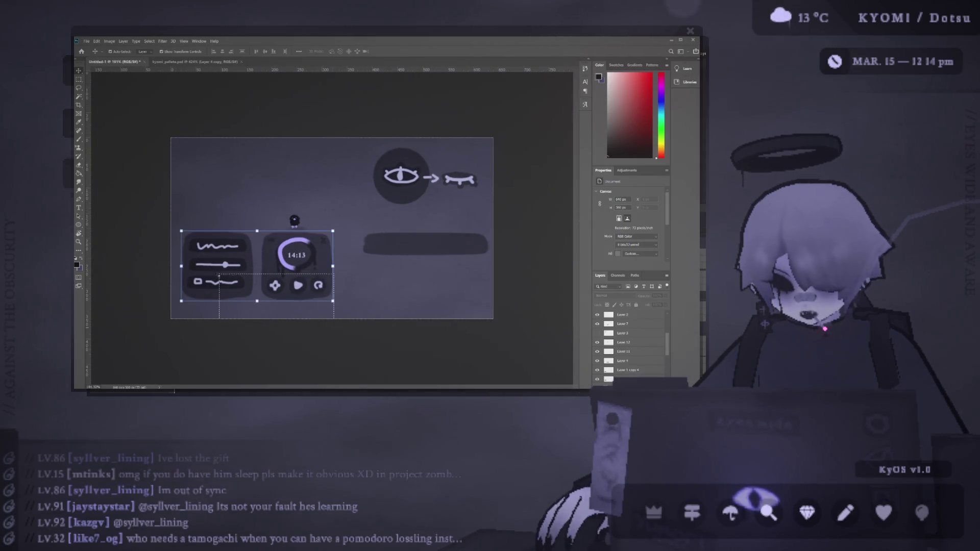
mouse_move(206, 244)
left_mouse_down()
mouse_move(218, 255)
mouse_move(206, 251)
left_mouse_up()
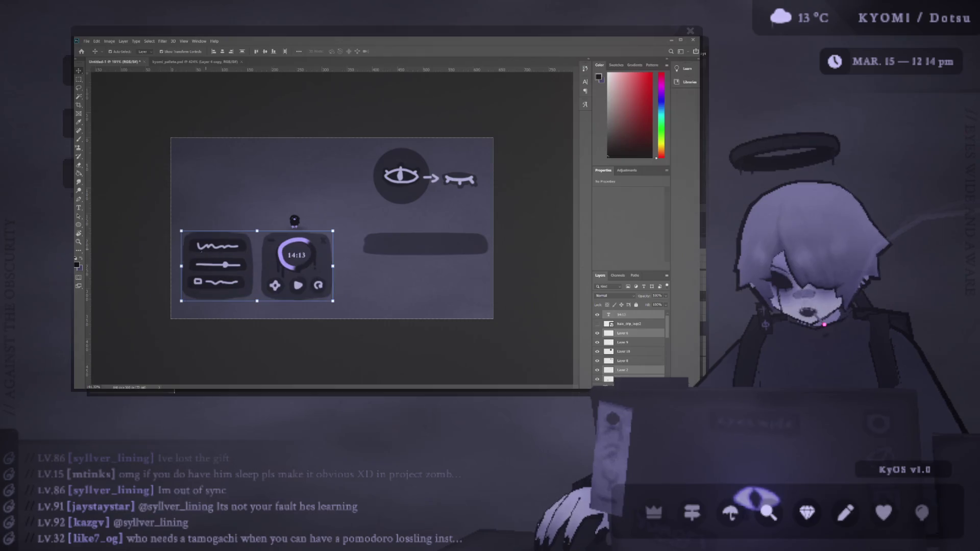
scroll(207, 252, "up", 3)
scroll(301, 215, "up", 1)
mouse_move(280, 220)
left_mouse_down()
mouse_move(266, 211)
mouse_move(231, 218)
mouse_move(331, 244)
mouse_move(360, 327)
mouse_move(369, 290)
mouse_move(284, 217)
left_mouse_up()
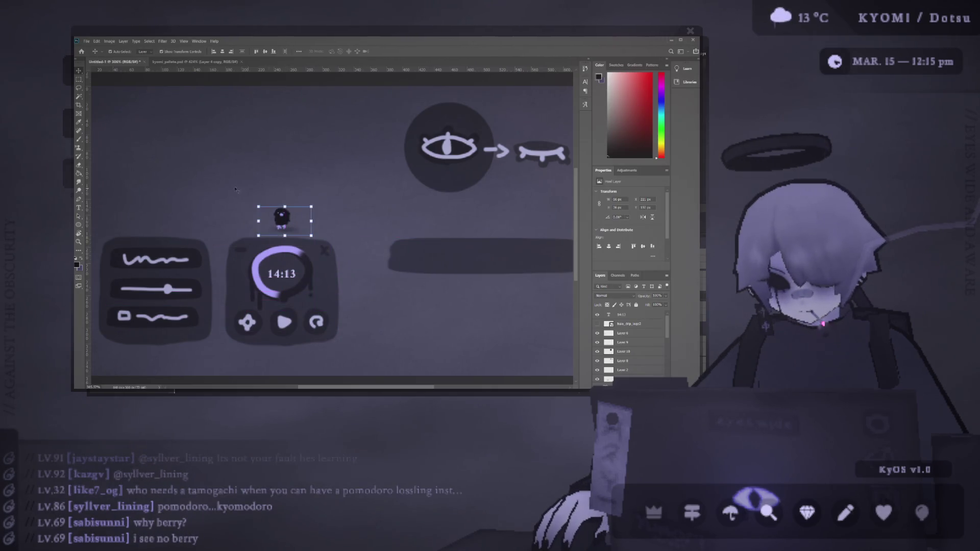
Select the timer ring on the widget, then deselect it
scroll(322, 226, "down", 3)
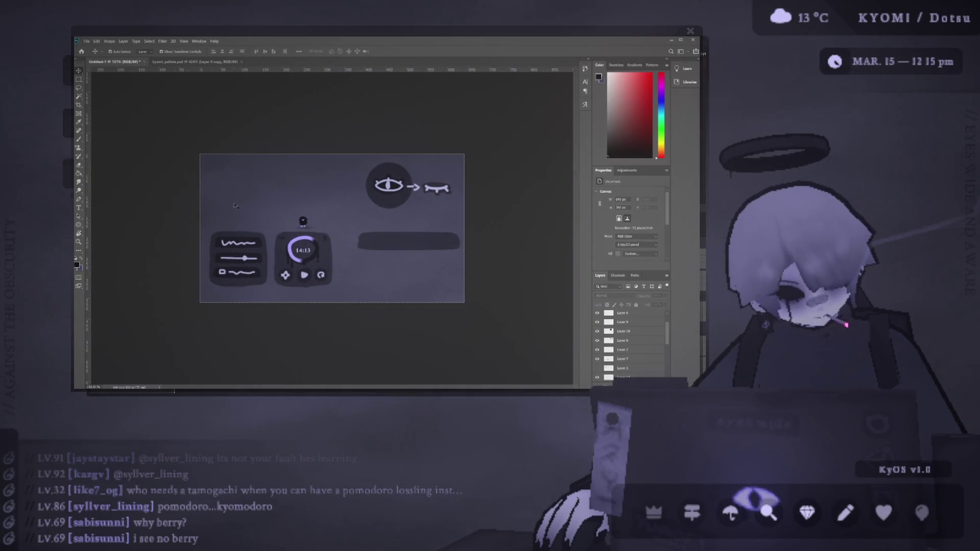
scroll(232, 209, "up", 4)
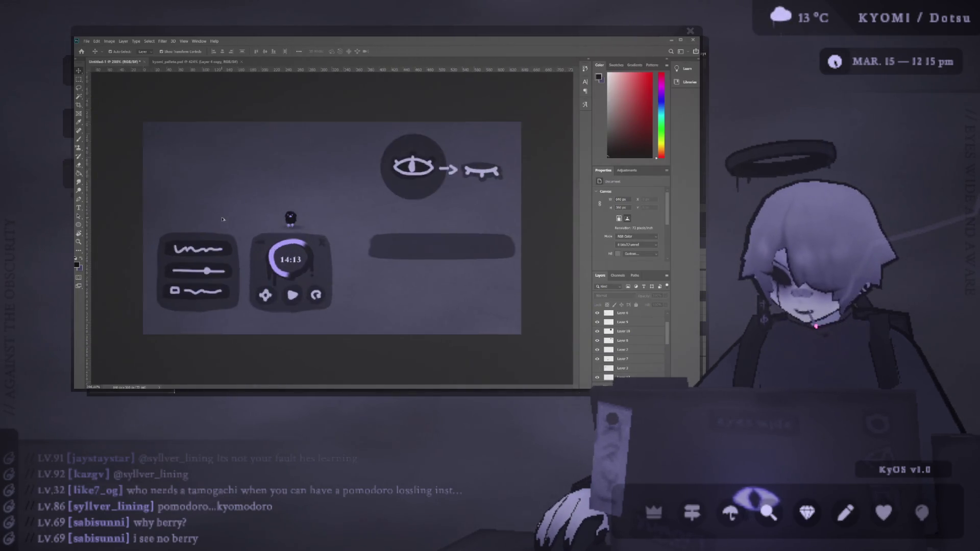
scroll(382, 279, "up", 2)
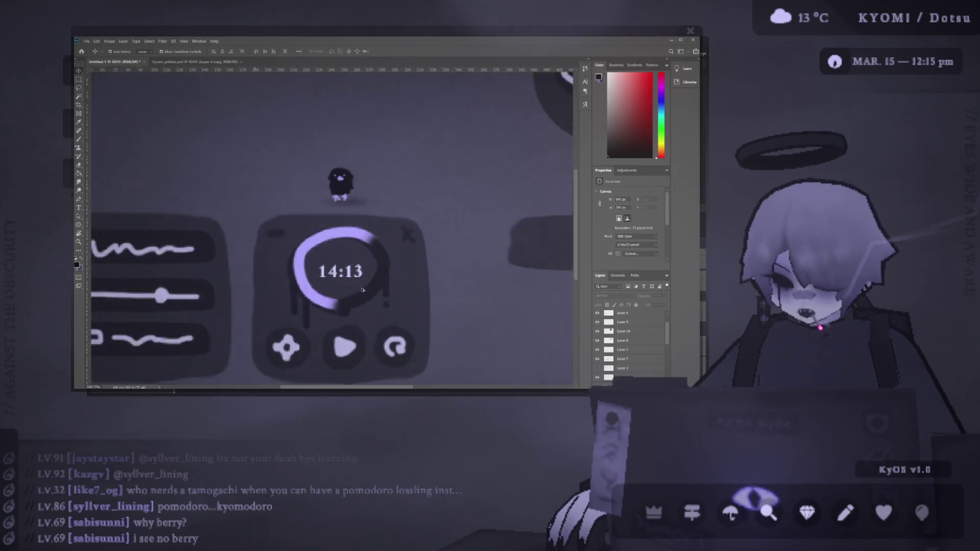
left_click(366, 279)
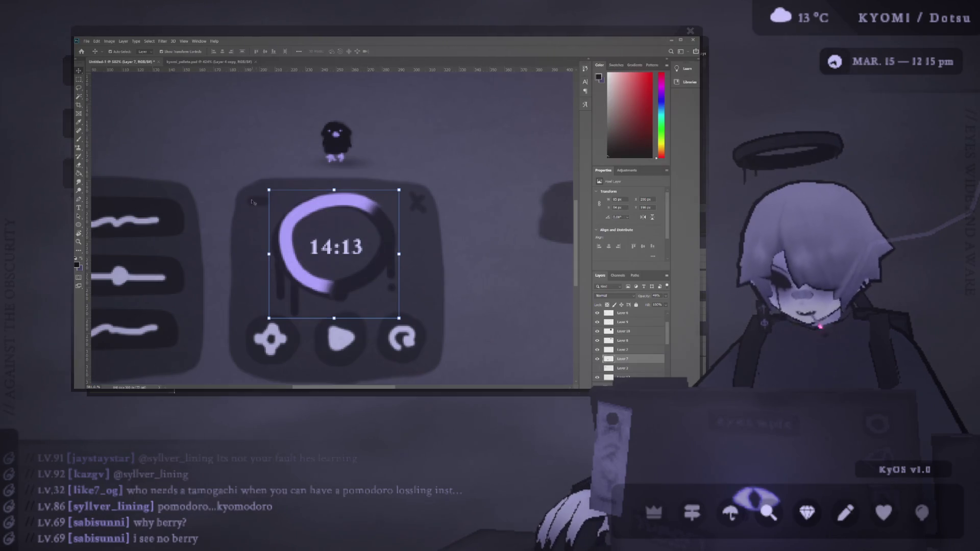
scroll(363, 202, "down", 3)
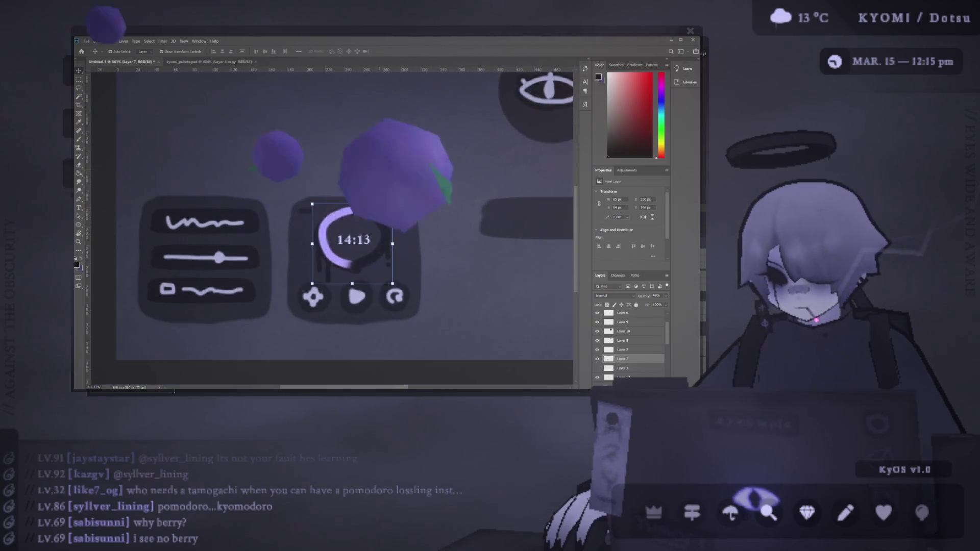
scroll(379, 218, "down", 2)
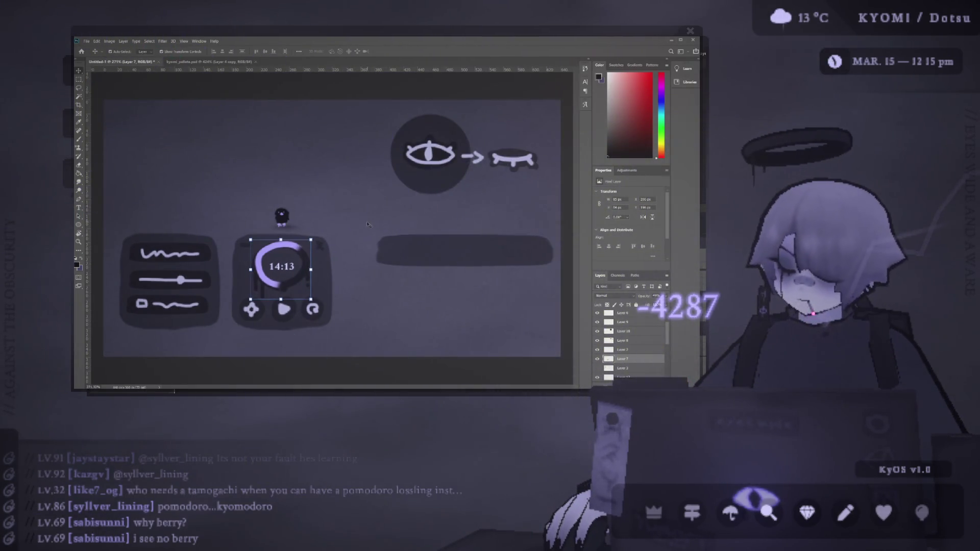
scroll(289, 198, "up", 2)
left_click(292, 205)
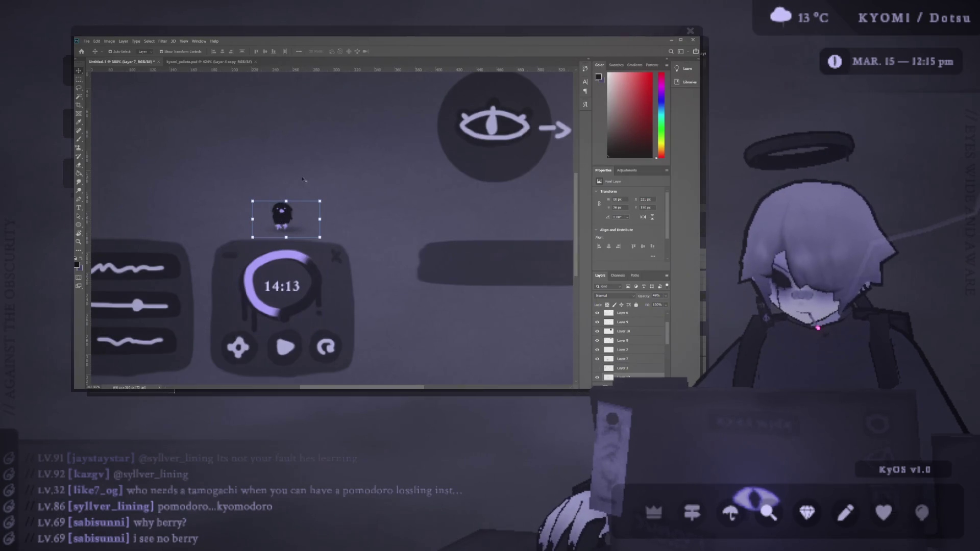
Select the creature's pixel layer and drag it to the mockup's lower-right corner
scroll(293, 207, "down", 1)
scroll(293, 207, "down", 2)
left_click(284, 215)
left_click(255, 188)
left_click(284, 215)
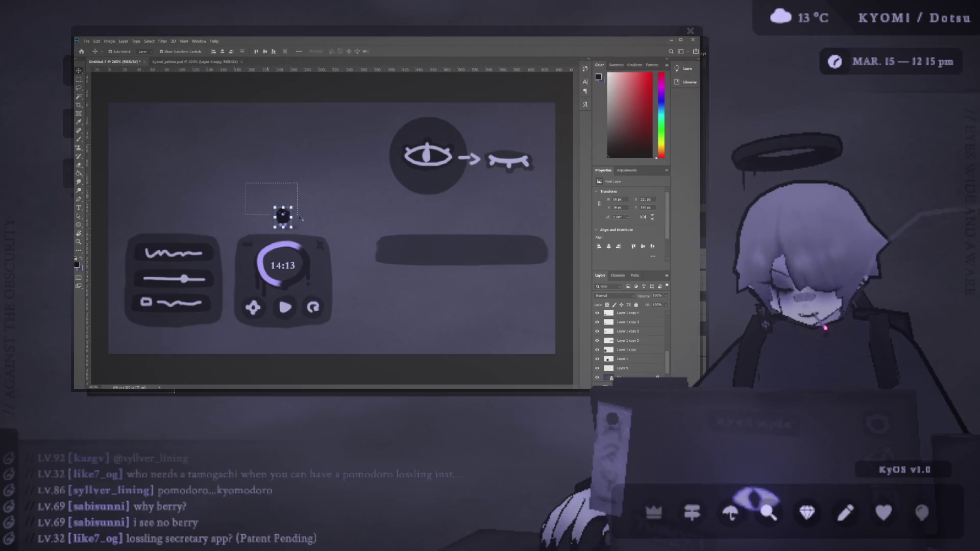
mouse_move(287, 219)
left_mouse_down()
mouse_move(261, 189)
mouse_move(521, 331)
mouse_move(482, 333)
mouse_move(520, 330)
mouse_move(523, 339)
left_mouse_up()
left_click(462, 289)
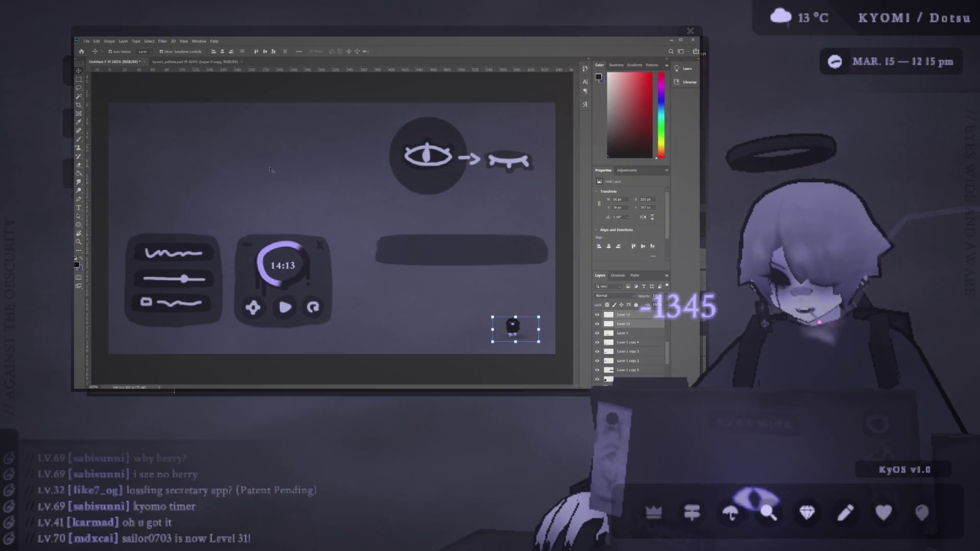
Add a 'Halo Timer' text title at the top left, shifted slightly right and down
key("t")
left_click(134, 112)
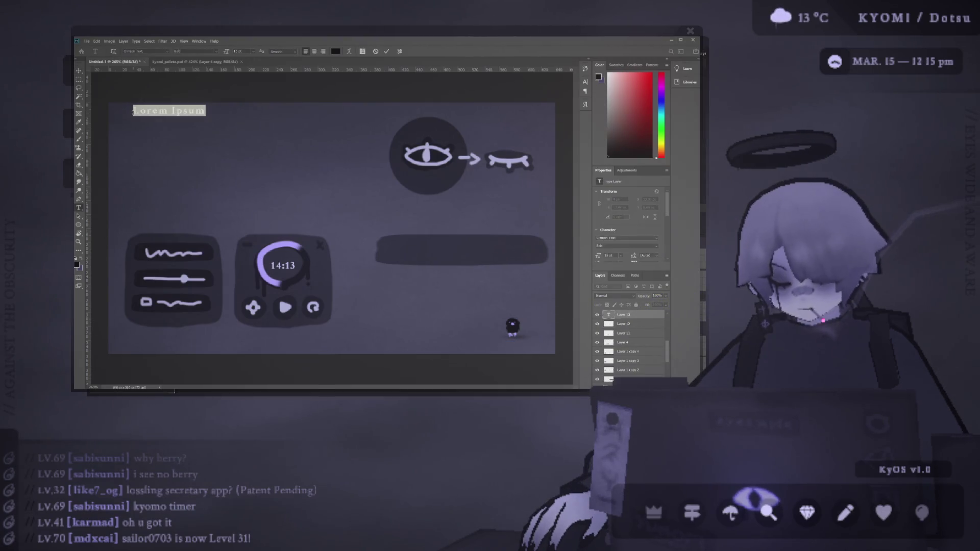
type("Halo ")
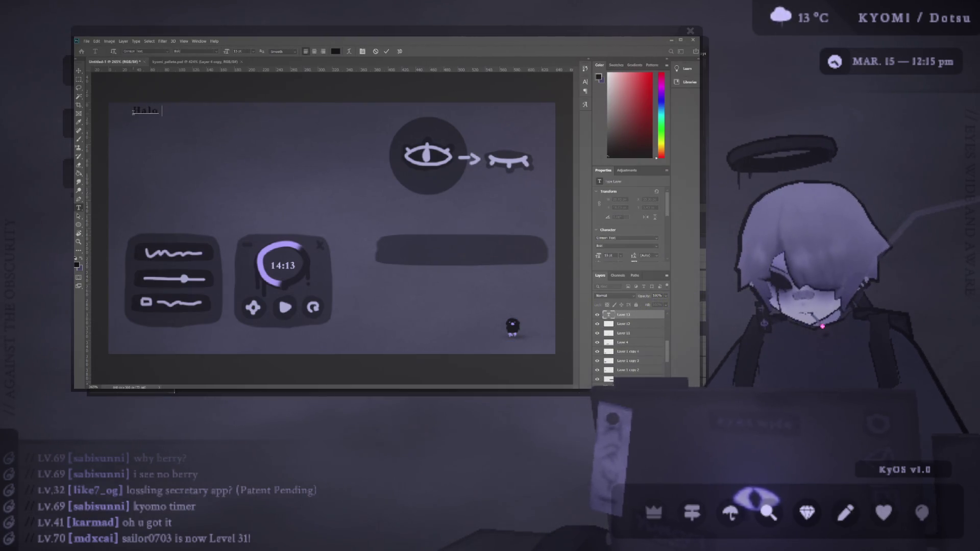
type("Timer")
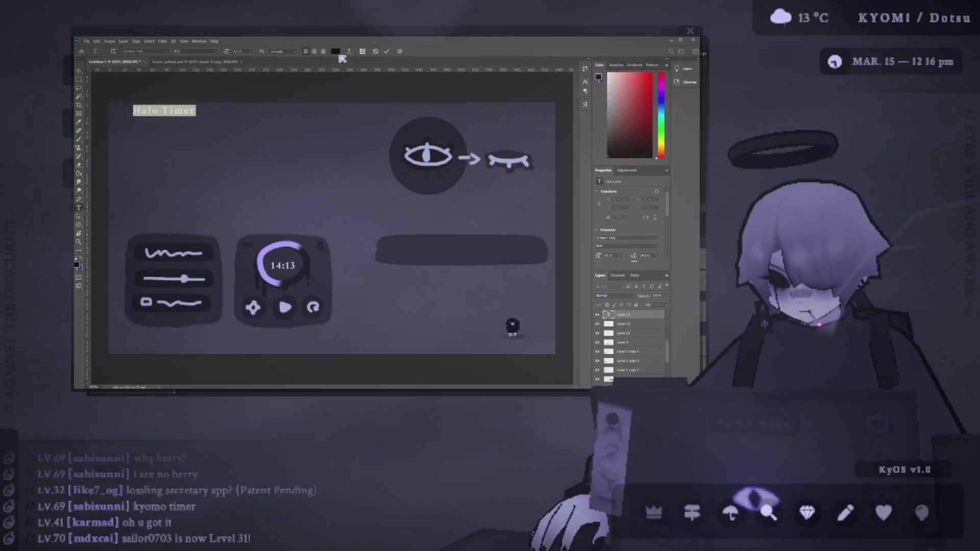
key("ctrl+Return")
key("ctrl+z")
key("ctrl+z")
key("ctrl+shift+z")
key("v")
left_click_drag(166, 110, 172, 121)
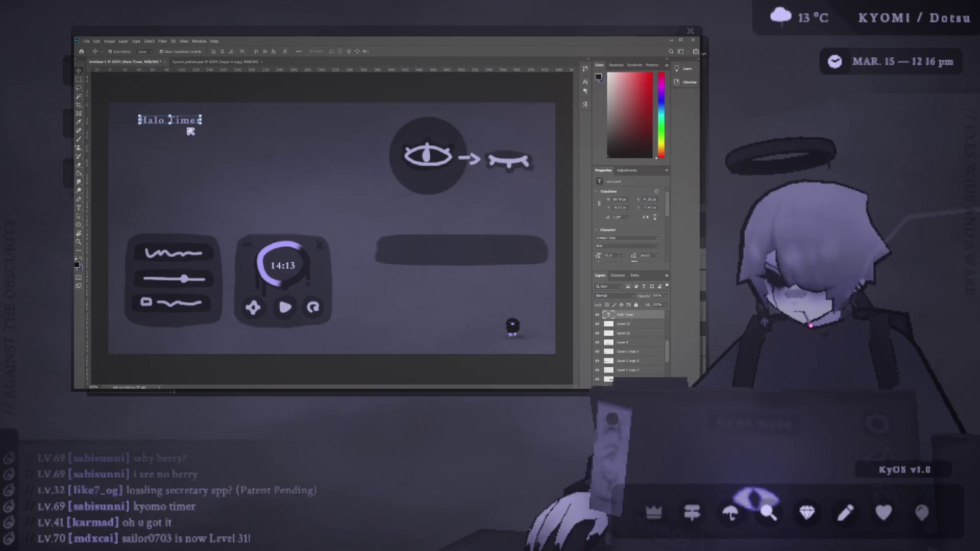
Prefix the title with '©' and move '© Halo Timer' into the top-left corner
key("Return")
type("©")
left_click(387, 51)
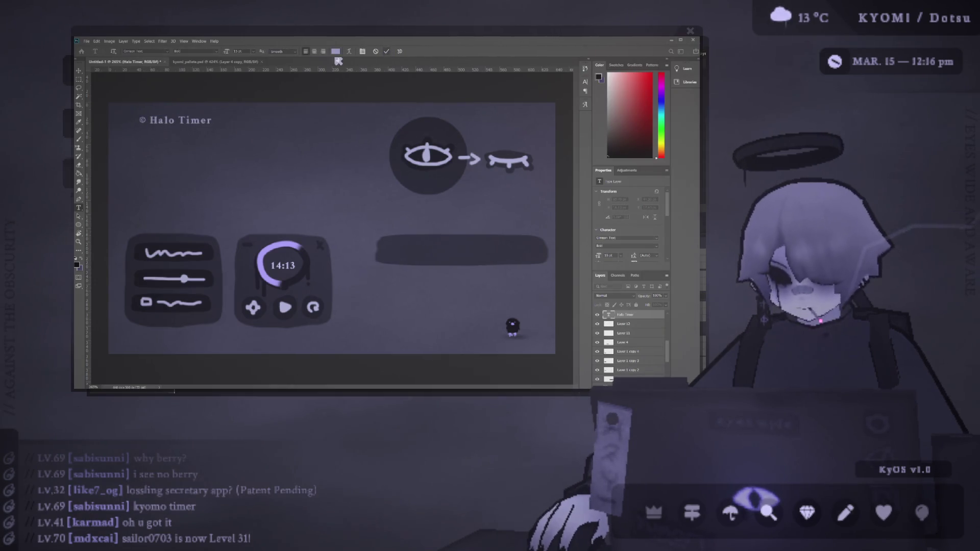
left_click(82, 75)
left_click_drag(173, 121, 151, 117)
left_click(182, 92)
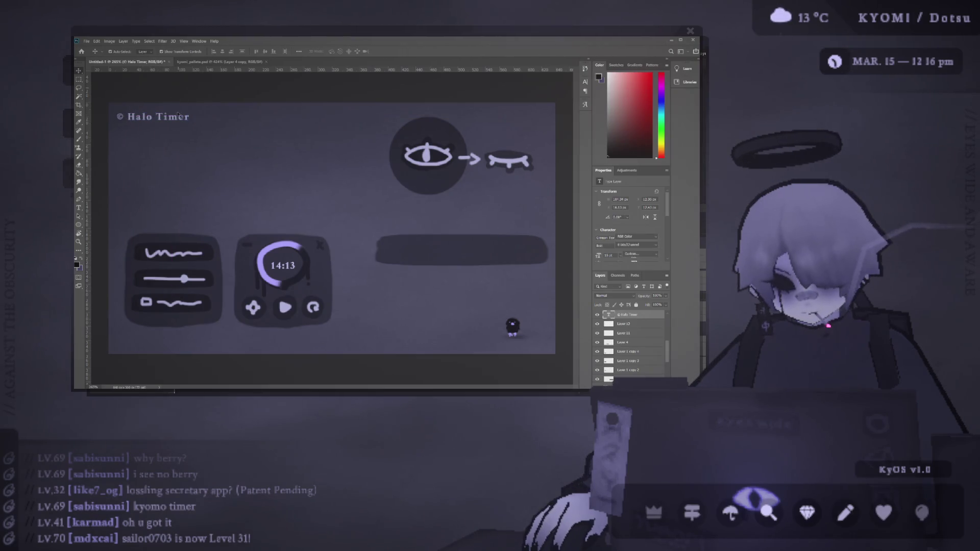
key("ctrl+minus")
key("ctrl+0")
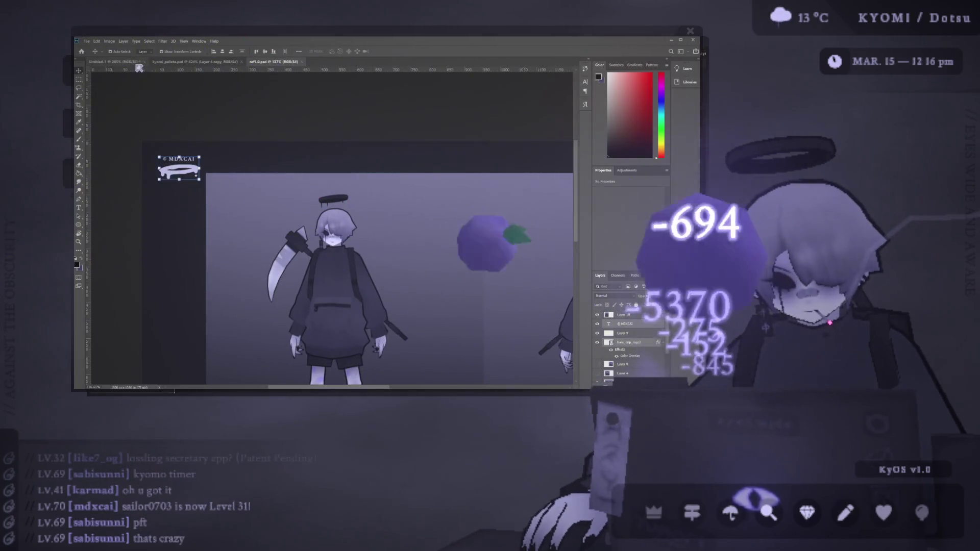
In Untitled-1, delete the © from the pasted logo lettering and centre it over the halo
left_click(130, 64)
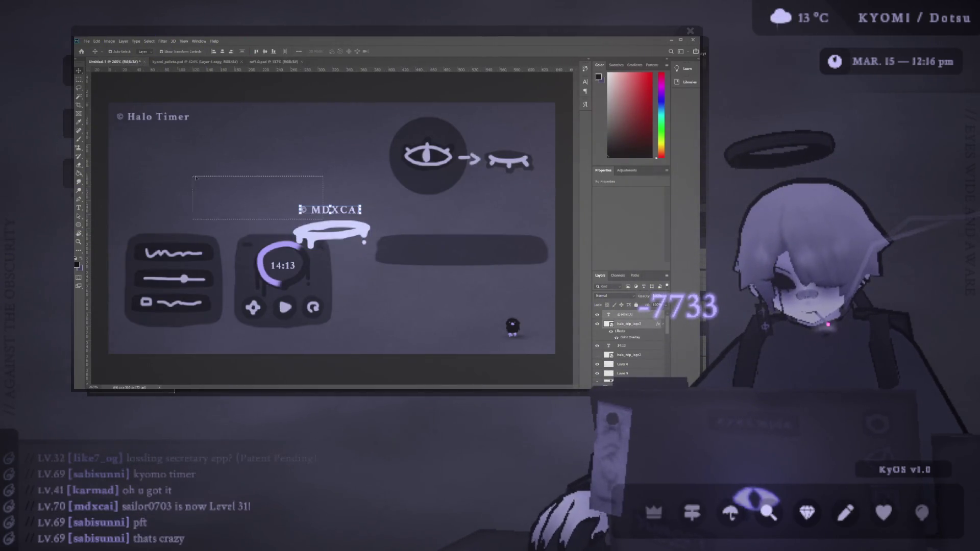
left_click(334, 211)
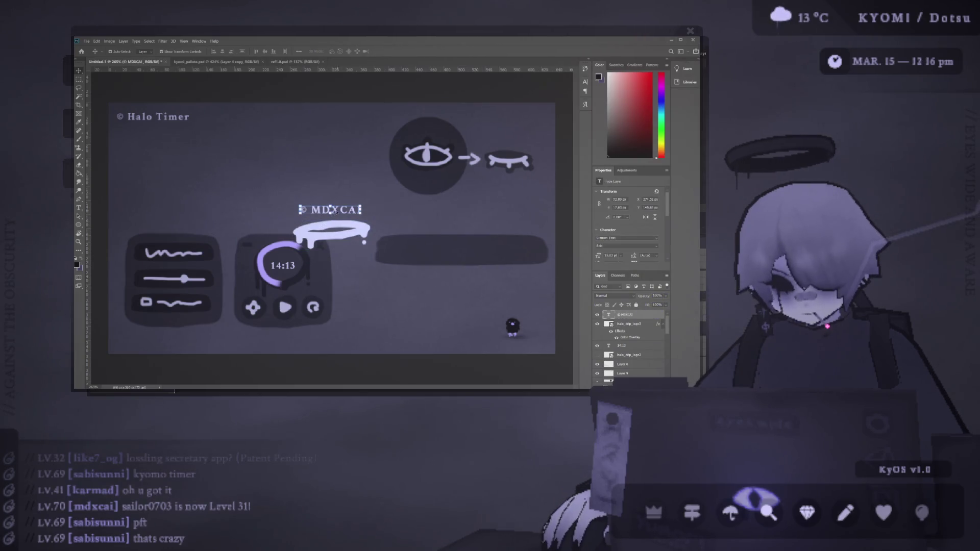
key("t")
key("BackSpace")
key("BackSpace")
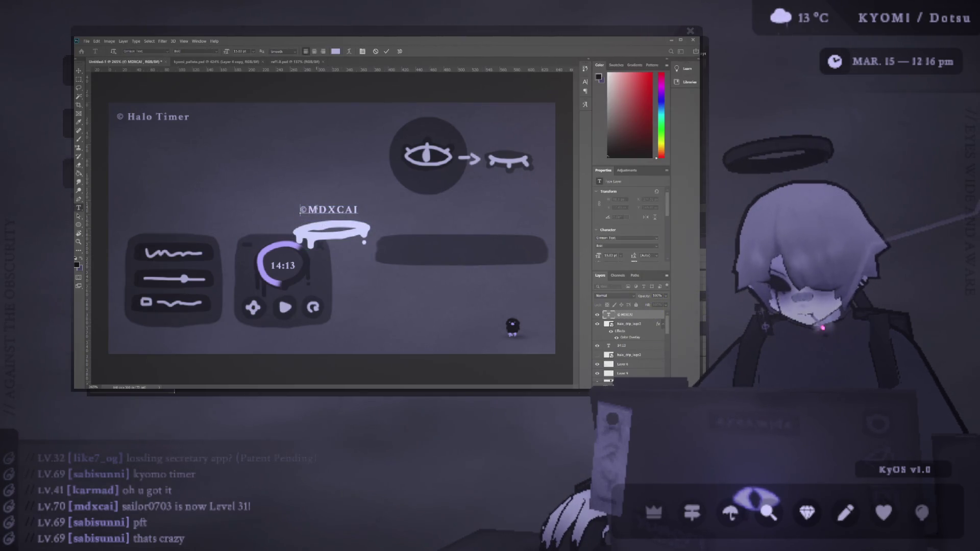
left_click(79, 70)
left_click_drag(324, 210, 332, 210)
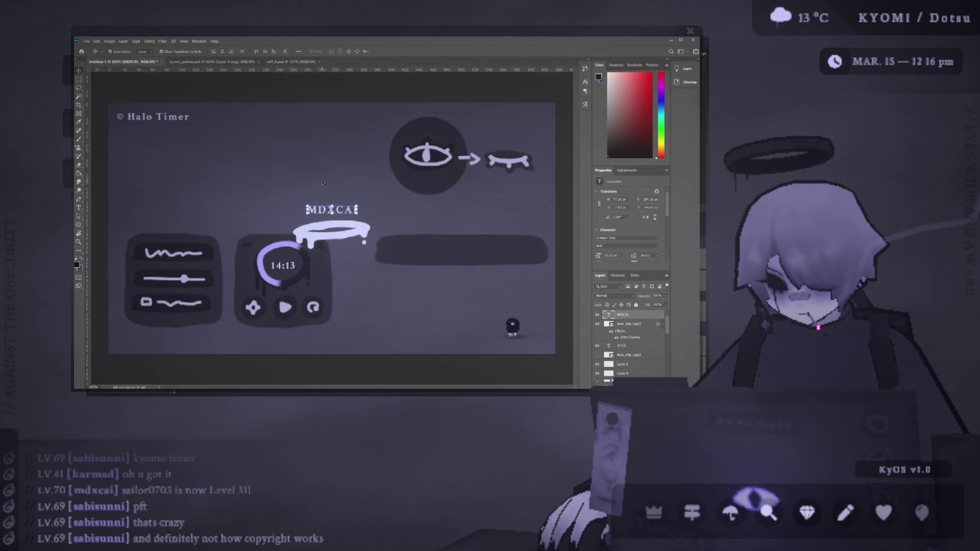
Shrink the halo and lettering together and move the logo beside the Halo Timer title
left_click(339, 222)
left_click(332, 209, "shift")
mouse_move(332, 209)
left_mouse_down()
mouse_move(280, 144)
mouse_move(280, 154)
left_mouse_up()
scroll(280, 154, "up", 2)
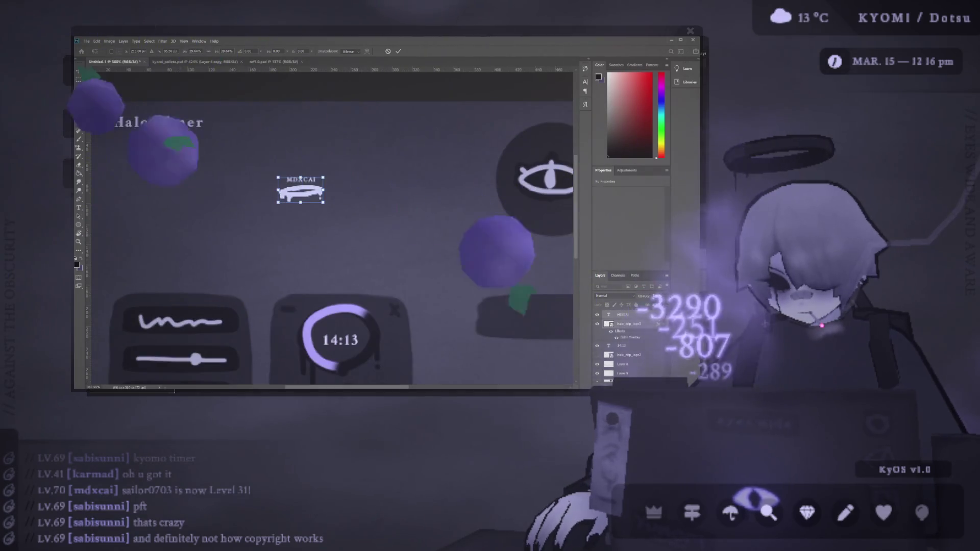
key("Return")
mouse_move(296, 189)
left_mouse_down()
mouse_move(297, 165)
mouse_move(171, 146)
mouse_move(125, 108)
mouse_move(182, 115)
mouse_move(169, 123)
mouse_move(174, 140)
mouse_move(225, 113)
mouse_move(221, 122)
left_mouse_up()
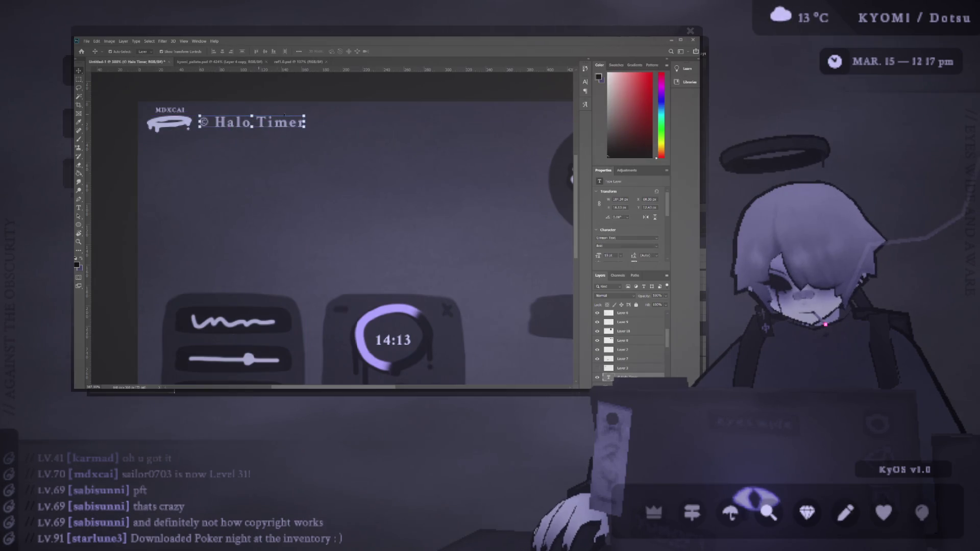
Nudge the logo slightly down and the title slightly right, then select the title
left_click(148, 112)
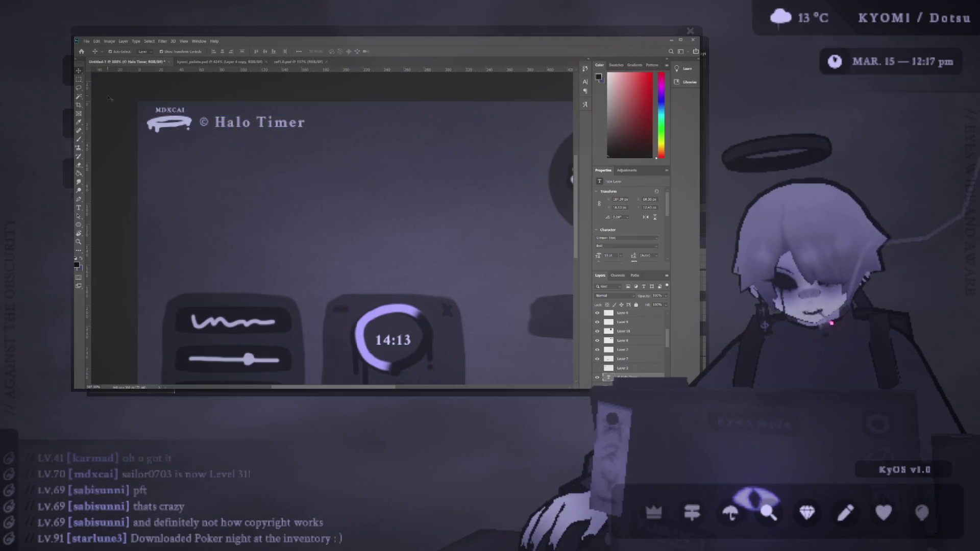
left_click_drag(168, 123, 168, 126)
left_click_drag(258, 123, 260, 123)
left_click(238, 91)
scroll(238, 90, "down", 3)
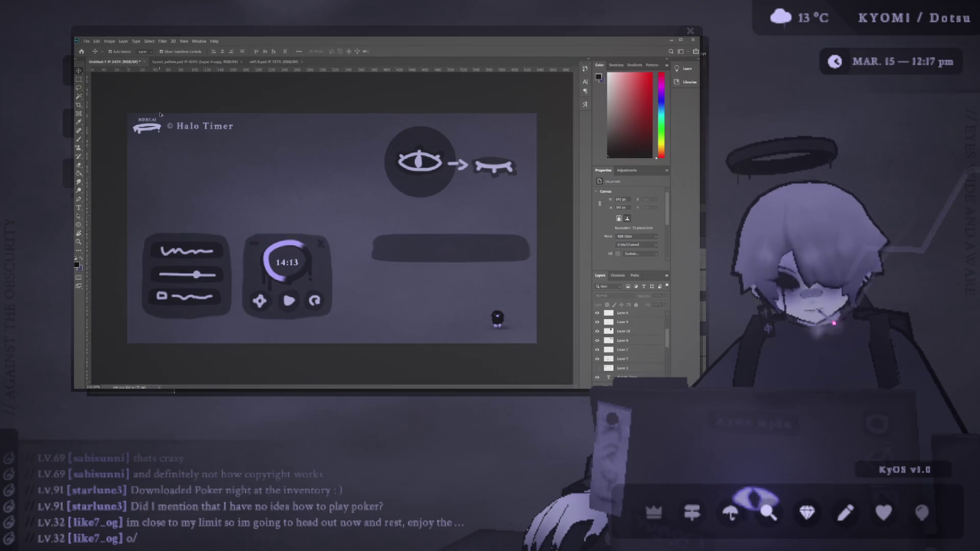
scroll(160, 114, "up", 3)
left_click(208, 132)
Reduce the © Halo Timer title's font size to 12 pt
double_click(208, 132)
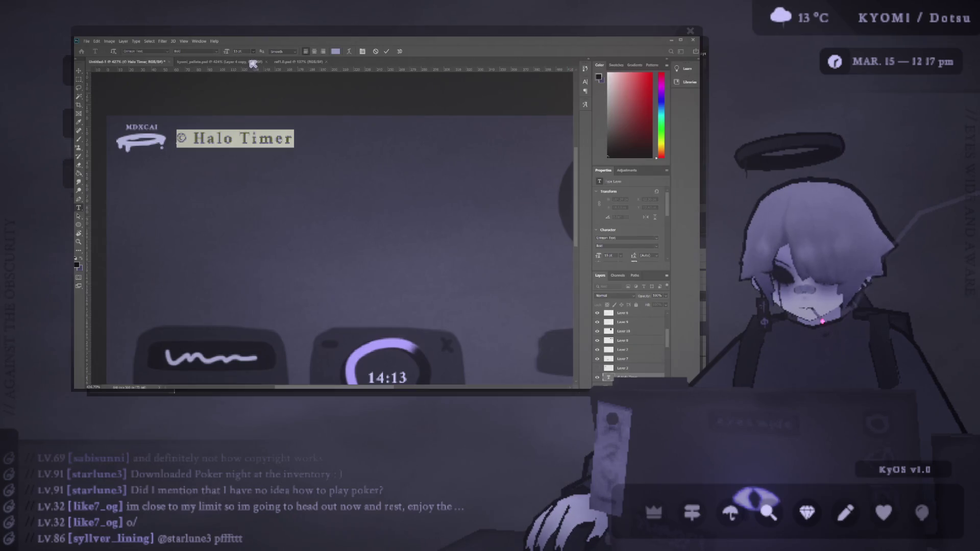
key("ctrl+shift+comma")
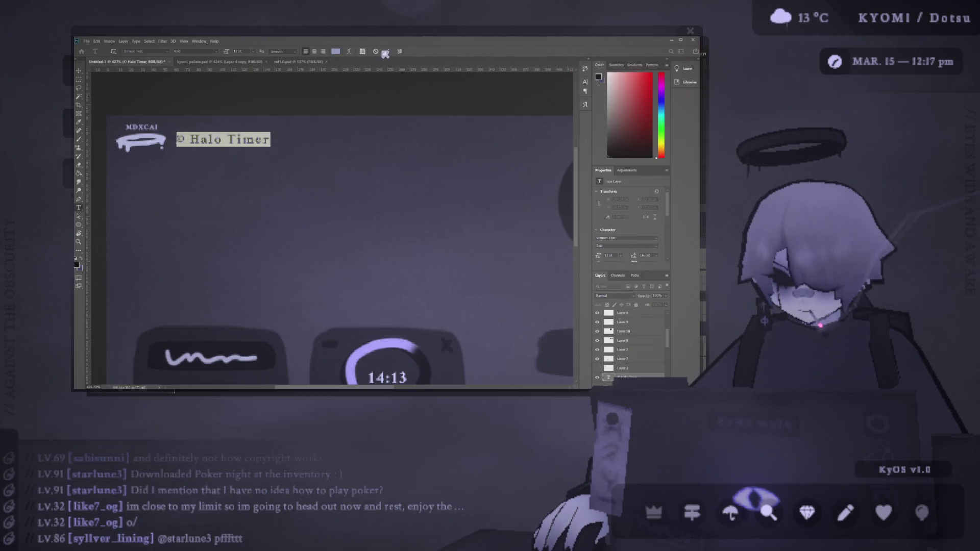
left_click(386, 51)
left_click(79, 70)
left_click(172, 91)
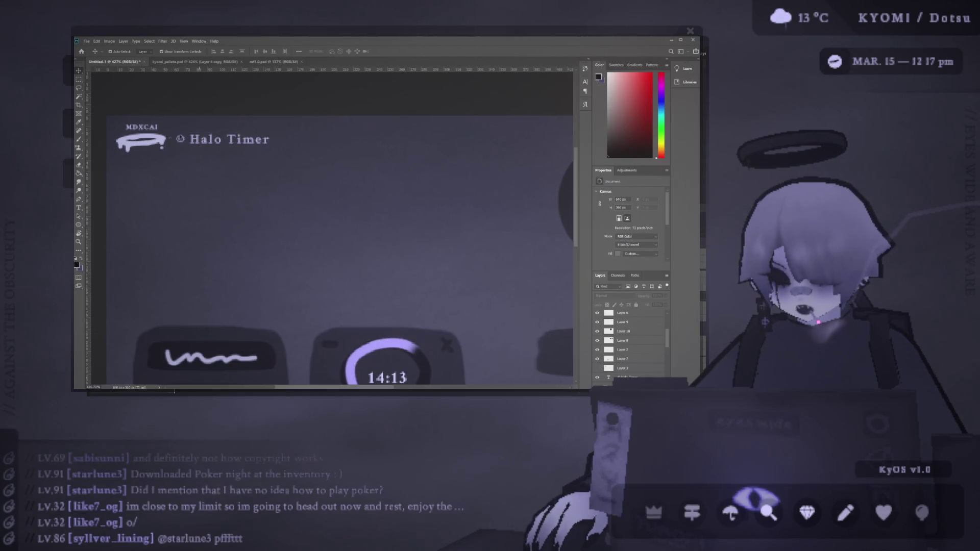
Position the MDXCAI text centred directly above the dripping logo
scroll(161, 128, "down", 1)
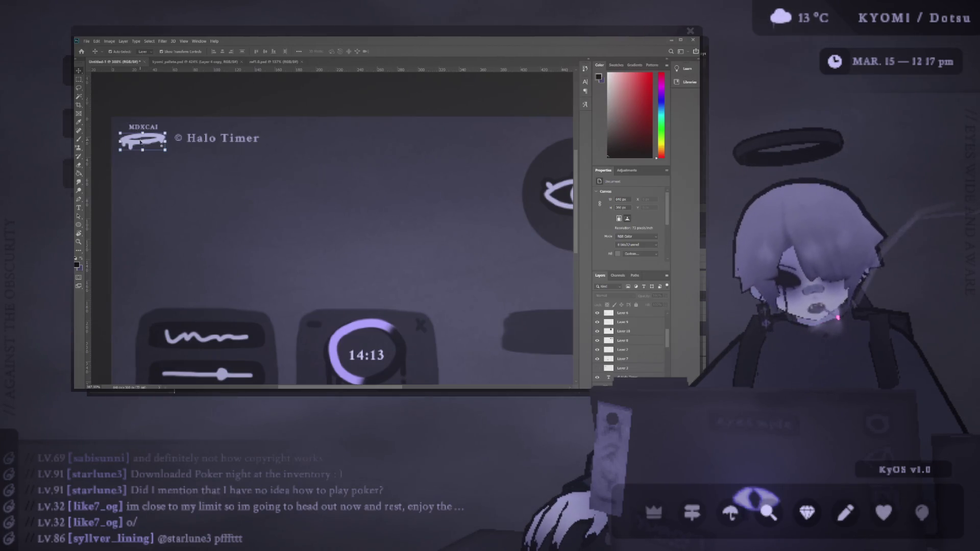
left_click(141, 142)
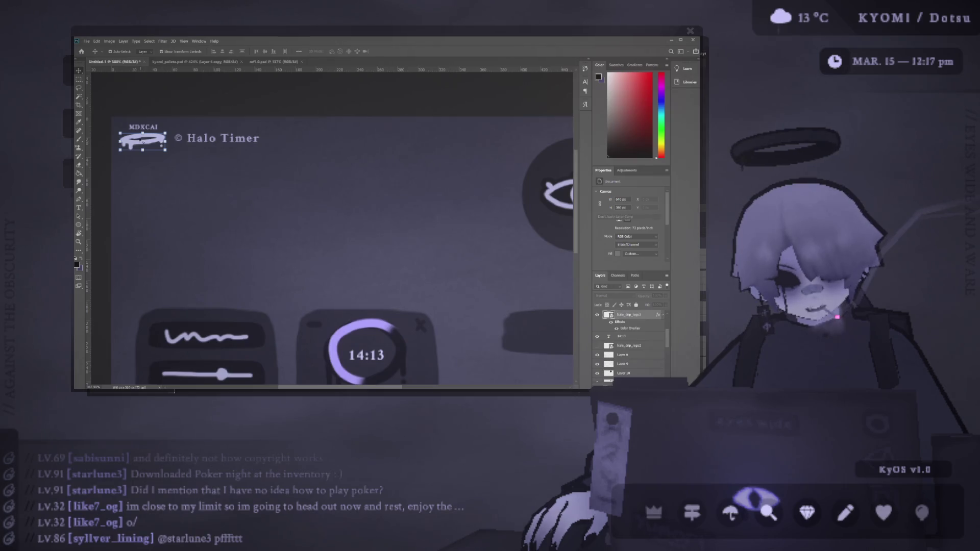
left_click(141, 106)
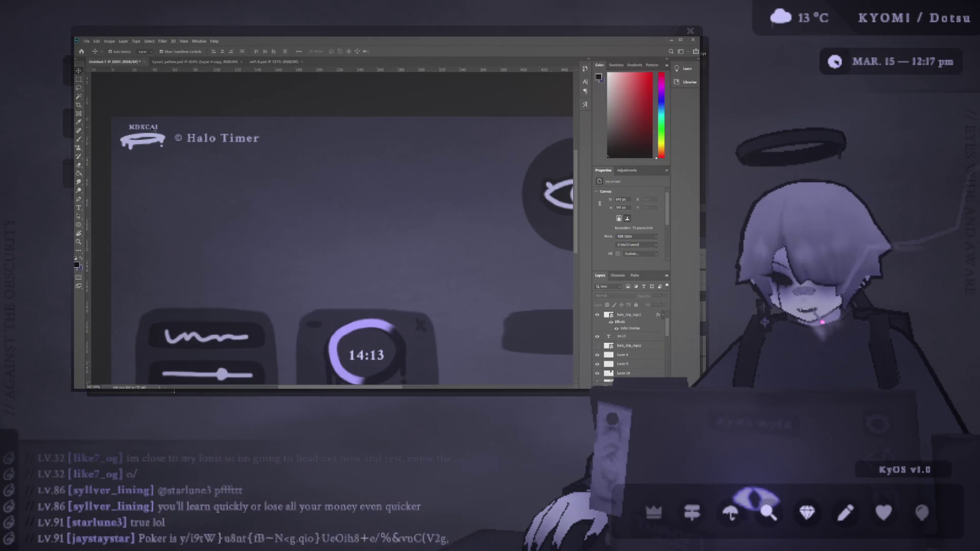
scroll(130, 125, "up", 2)
scroll(129, 125, "up", 3)
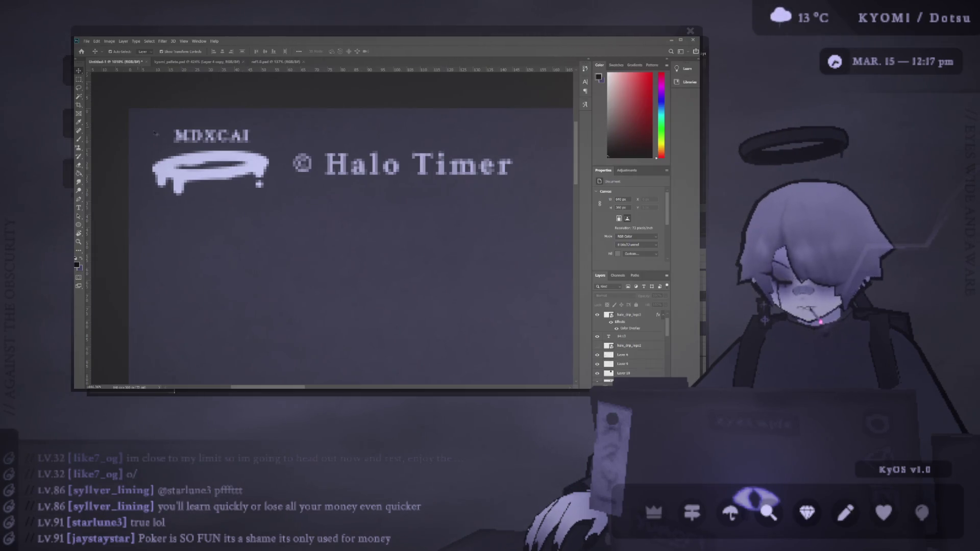
scroll(169, 140, "down", 2)
left_click_drag(174, 137, 171, 137)
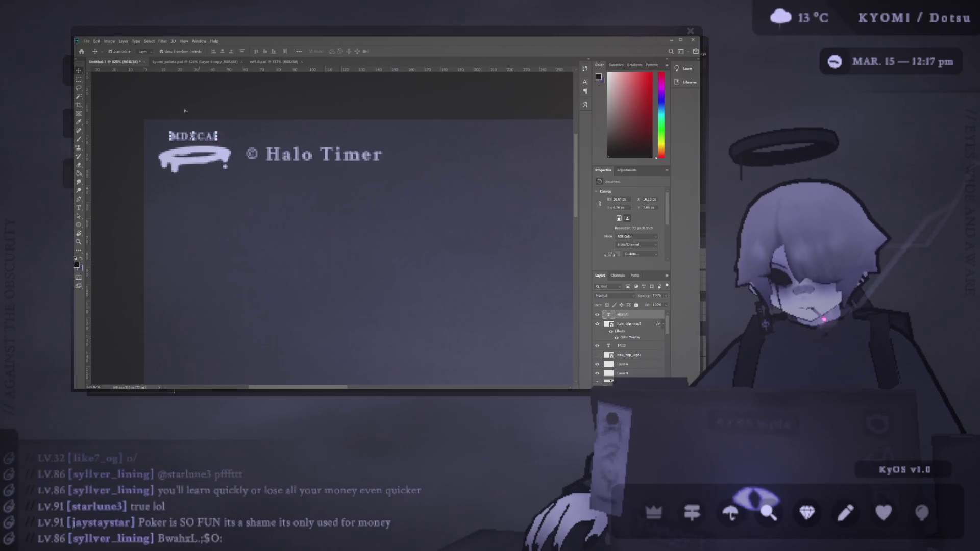
left_click(164, 109)
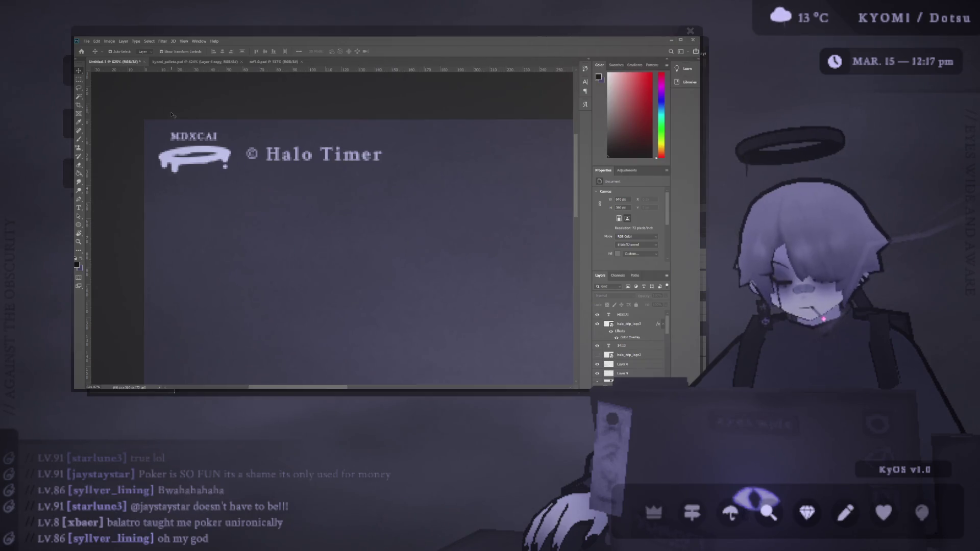
scroll(208, 131, "down", 5)
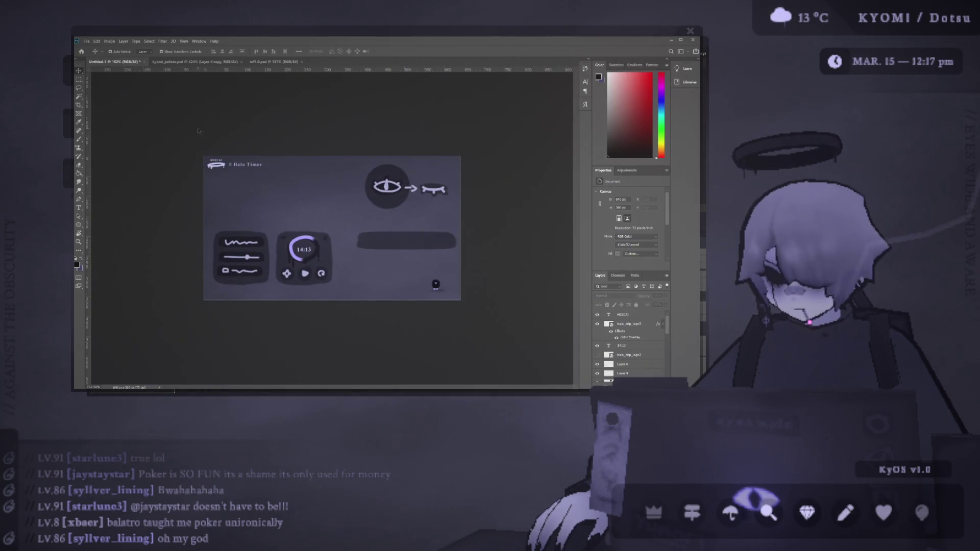
Select the blob mascot in the lower right and commit a Free Transform on it
left_click(436, 284)
key("ctrl+t")
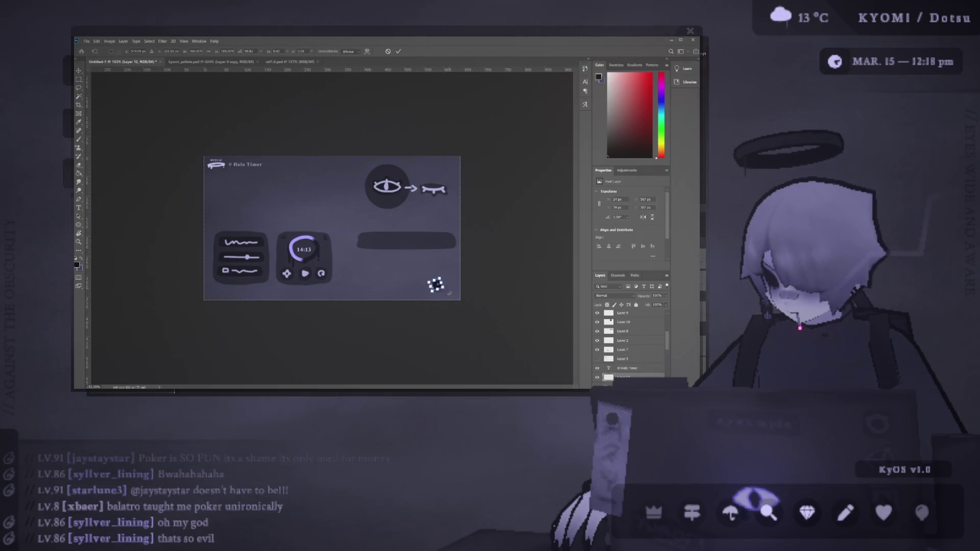
left_click(399, 51)
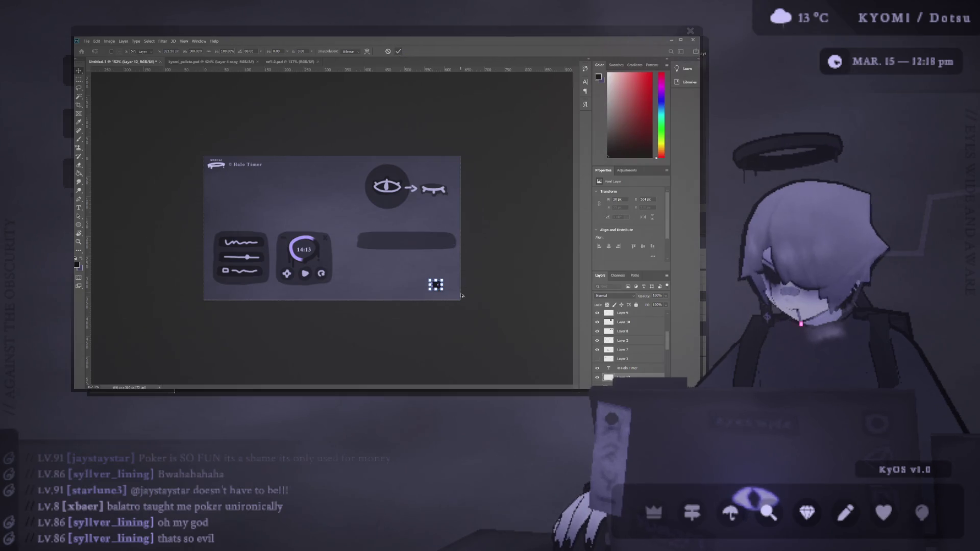
scroll(368, 247, "up", 5)
scroll(410, 288, "right", 2)
scroll(410, 288, "down", 3)
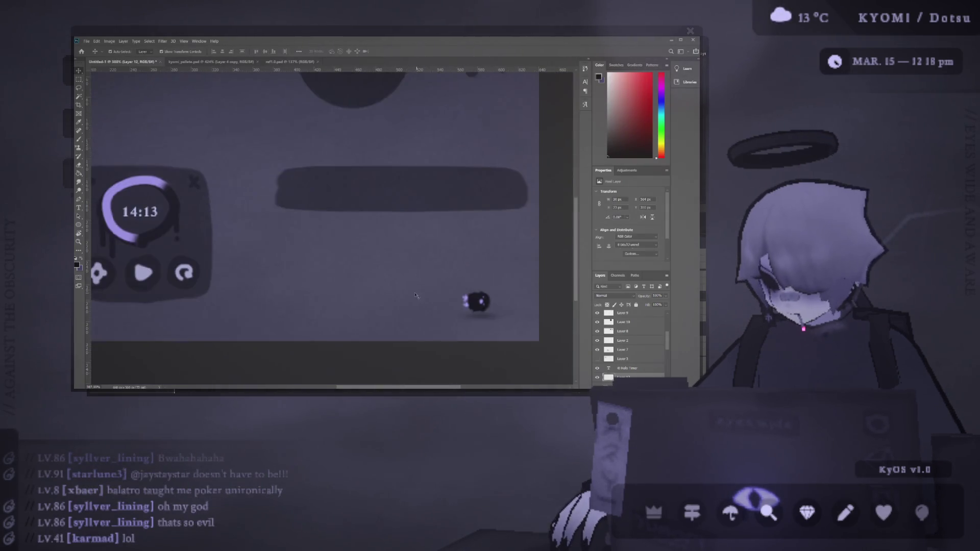
scroll(410, 288, "right", 1)
left_click_drag(418, 242, 458, 280)
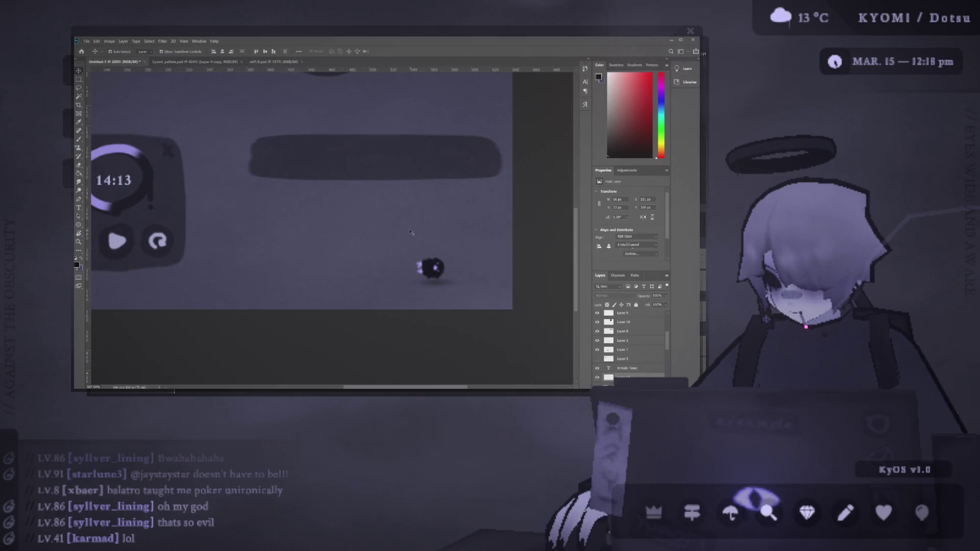
scroll(424, 271, "right", 2)
scroll(425, 268, "up", 3)
scroll(410, 275, "up", 2)
Sample the light purple as the brush colour and select the blob's layer
key("b")
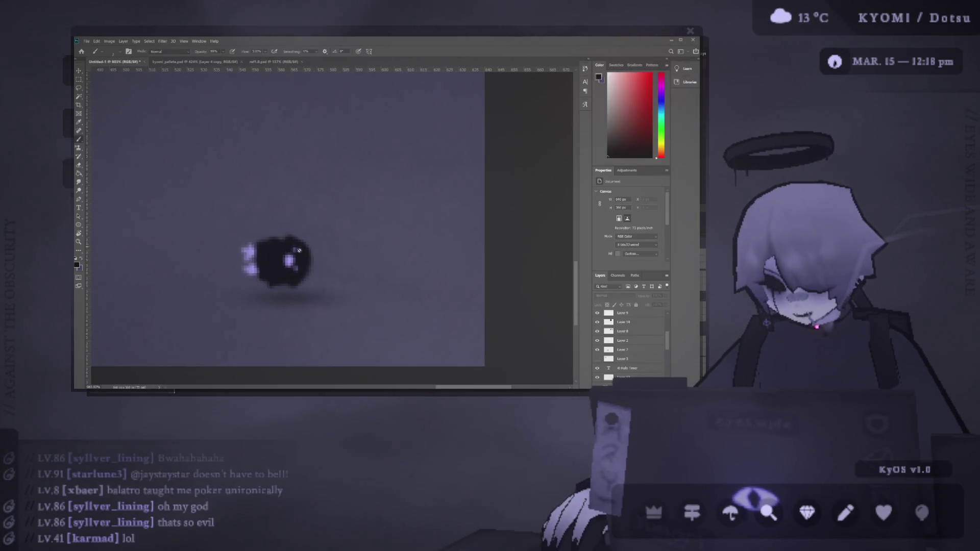
left_click(258, 250, "alt")
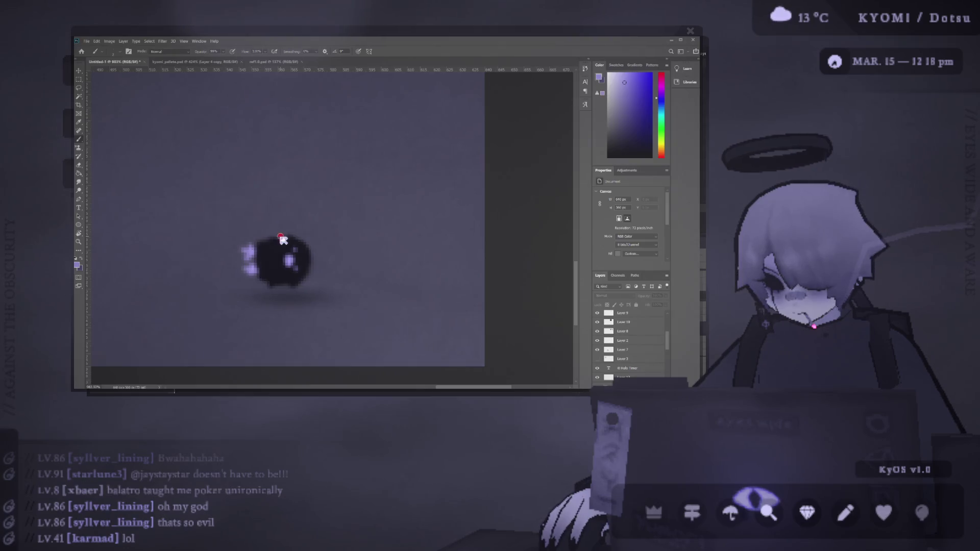
scroll(570, 313, "up", 1)
scroll(570, 313, "up", 1)
key("v")
left_click(281, 284)
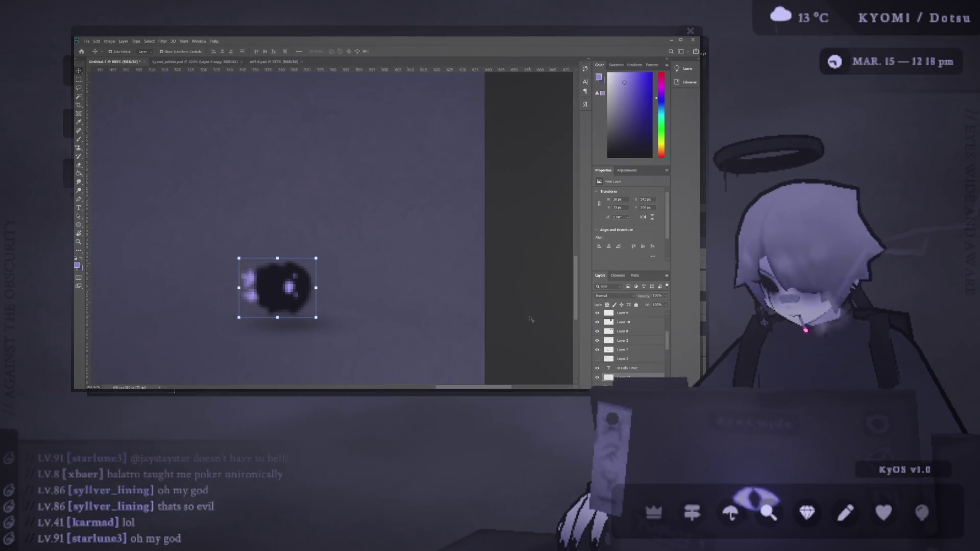
left_click(544, 341)
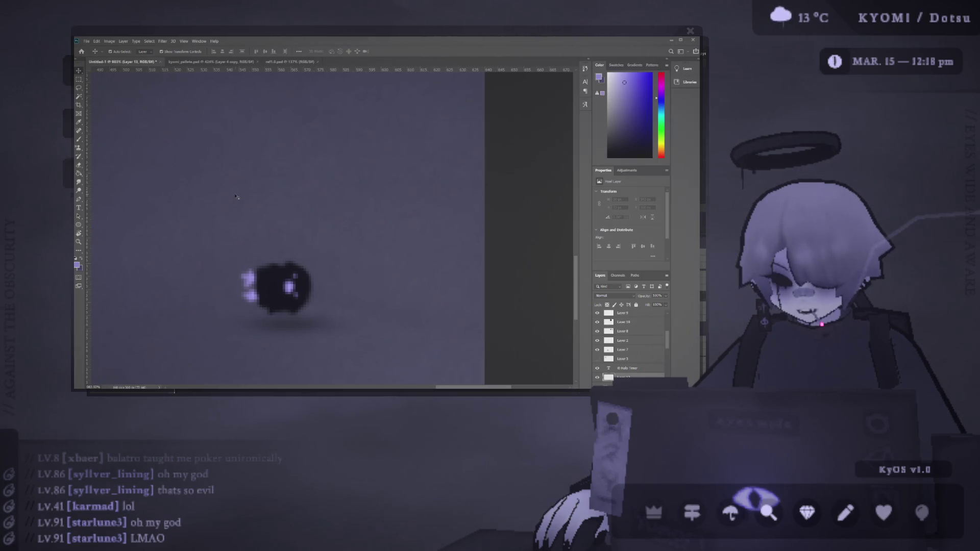
Paint lavender Z letters rising above the sleeping mascot
key("b")
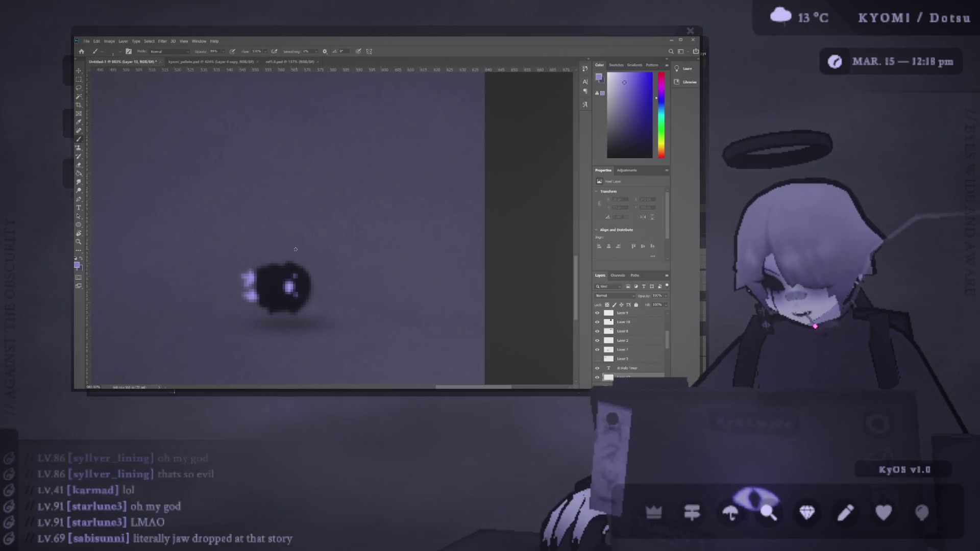
mouse_move(287, 244)
left_mouse_down()
mouse_move(297, 254)
mouse_move(305, 237)
mouse_move(319, 245)
mouse_move(332, 227)
left_mouse_up()
scroll(288, 280, "down", 3)
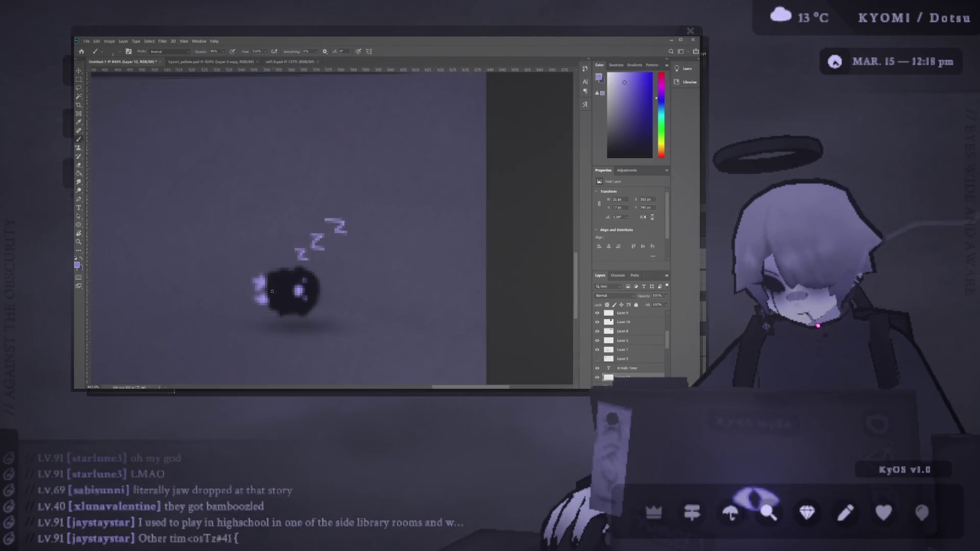
scroll(289, 280, "down", 4)
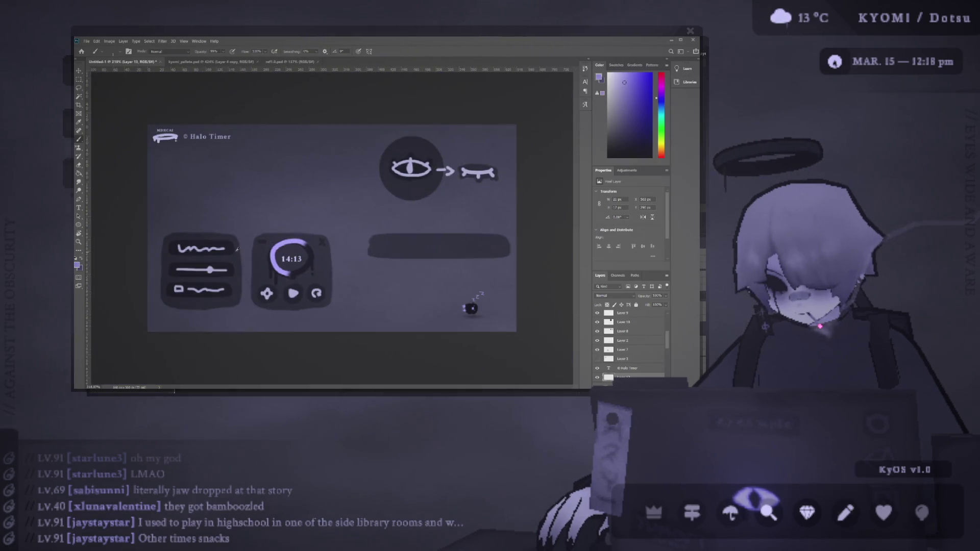
Scale the eye-to-closed-eye icons down beside the blob, and move the grey bar upper-left
key("ctrl+t")
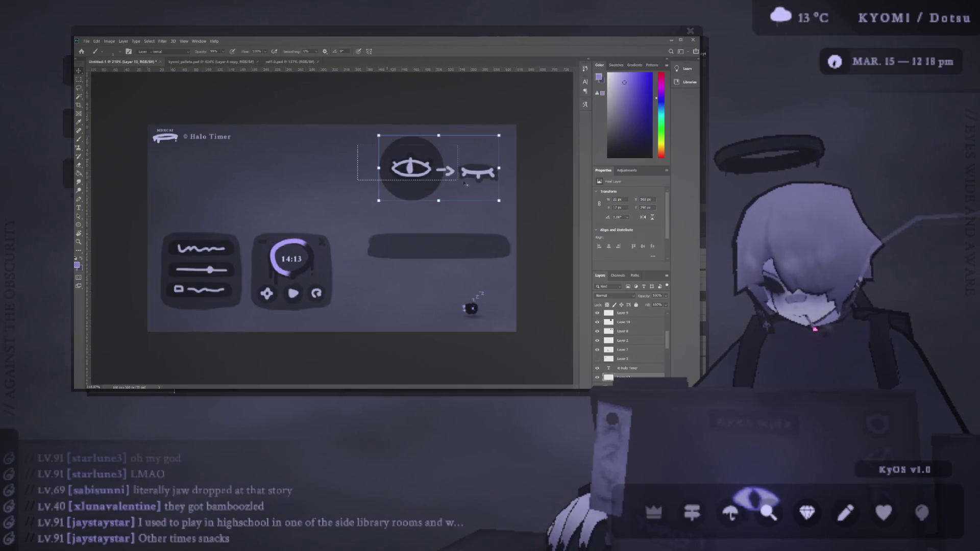
mouse_move(499, 201)
left_mouse_down()
mouse_move(469, 184)
mouse_move(405, 293)
mouse_move(412, 305)
left_mouse_up()
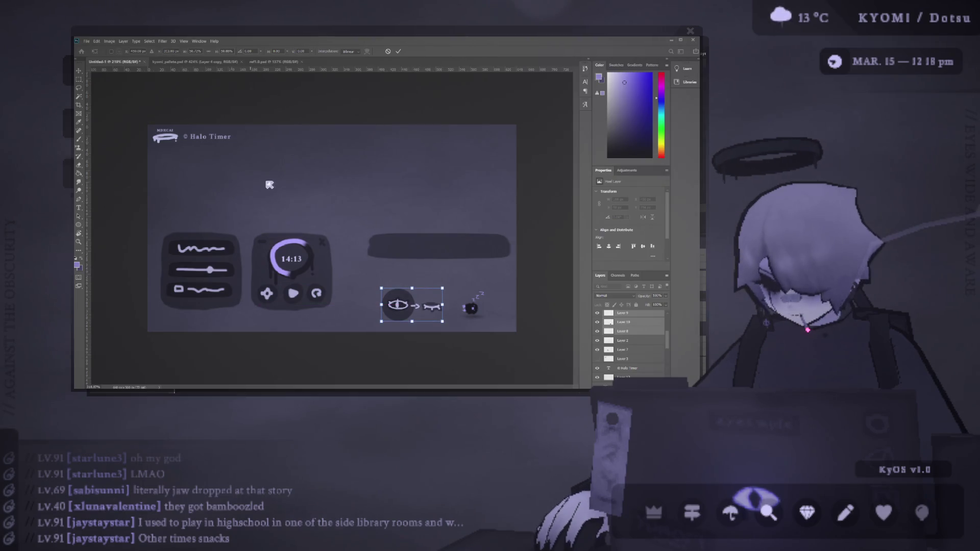
left_click(337, 221)
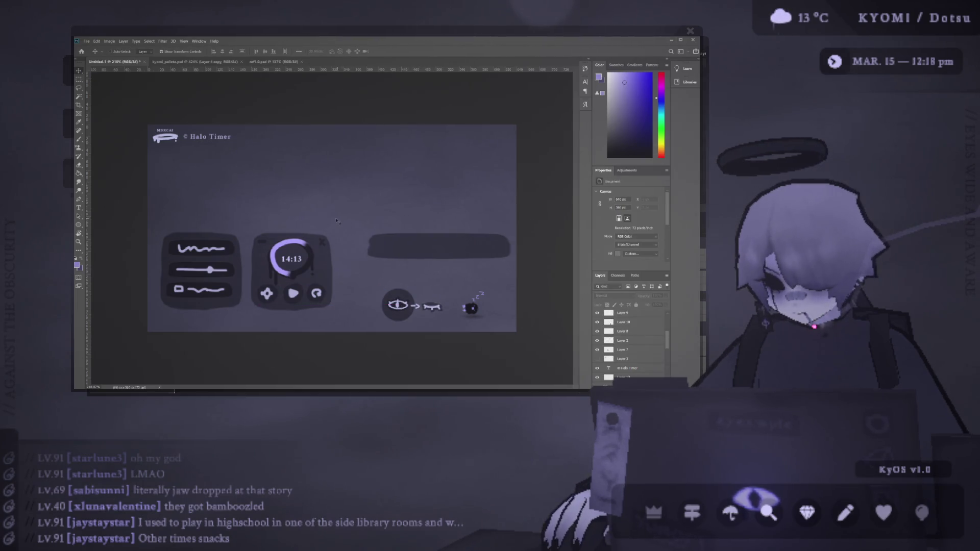
left_click_drag(391, 252, 199, 208)
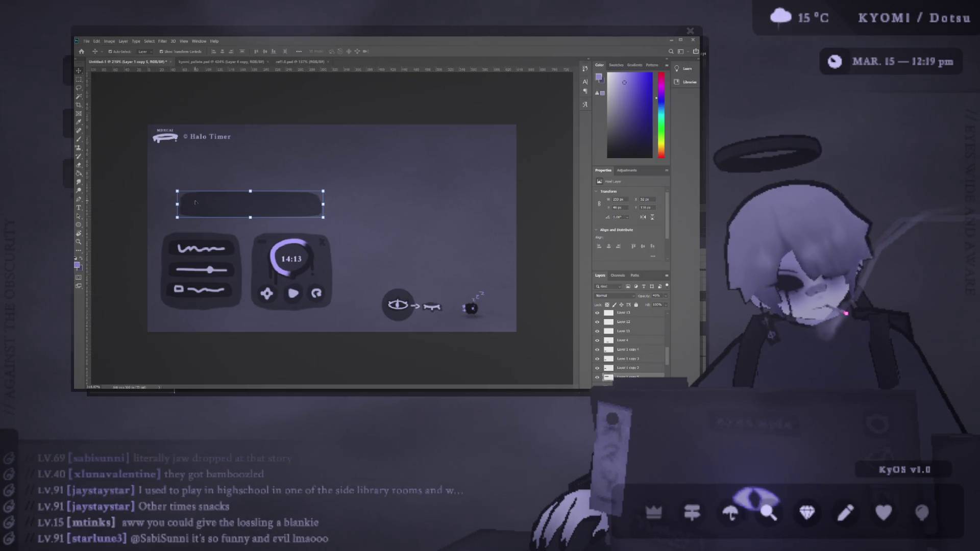
scroll(459, 301, "up", 6)
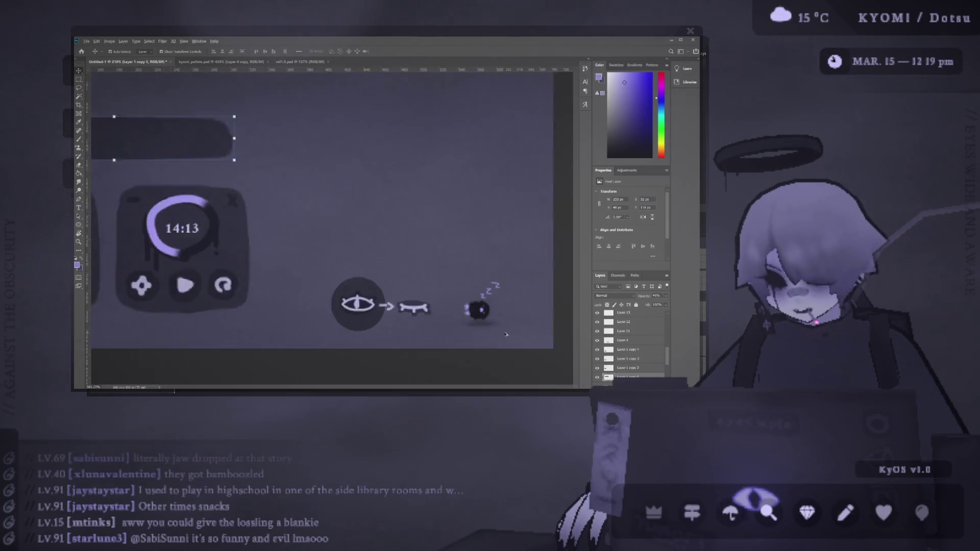
Shift the sleeping mascot and its Zzz marks slightly lower on the canvas
left_click_drag(437, 294, 430, 310)
left_click_drag(421, 230, 417, 242)
left_click(401, 282)
key("b")
left_click_drag(387, 251, 388, 306)
key("ctrl+z")
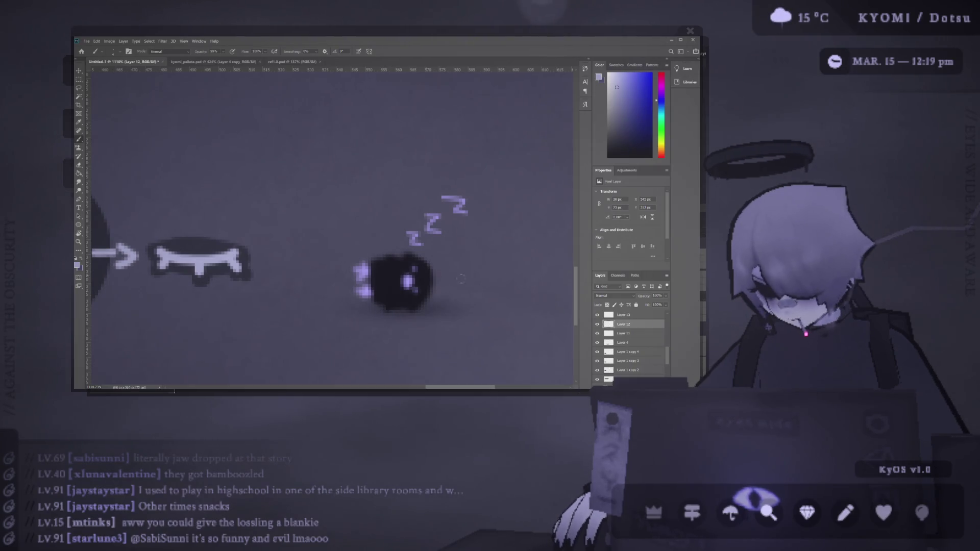
On a new layer, paint a pale lavender blanket over the mascot with straightened left and bottom edges
key("ctrl+shift+alt+n")
mouse_move(375, 256)
left_mouse_down()
mouse_move(392, 268)
mouse_move(394, 312)
left_mouse_up()
mouse_move(367, 257)
left_mouse_down()
mouse_move(345, 286)
mouse_move(395, 255)
mouse_move(380, 294)
mouse_move(363, 270)
mouse_move(358, 298)
mouse_move(386, 307)
mouse_move(343, 309)
mouse_move(342, 264)
left_mouse_up()
left_click_drag(328, 314, 401, 314)
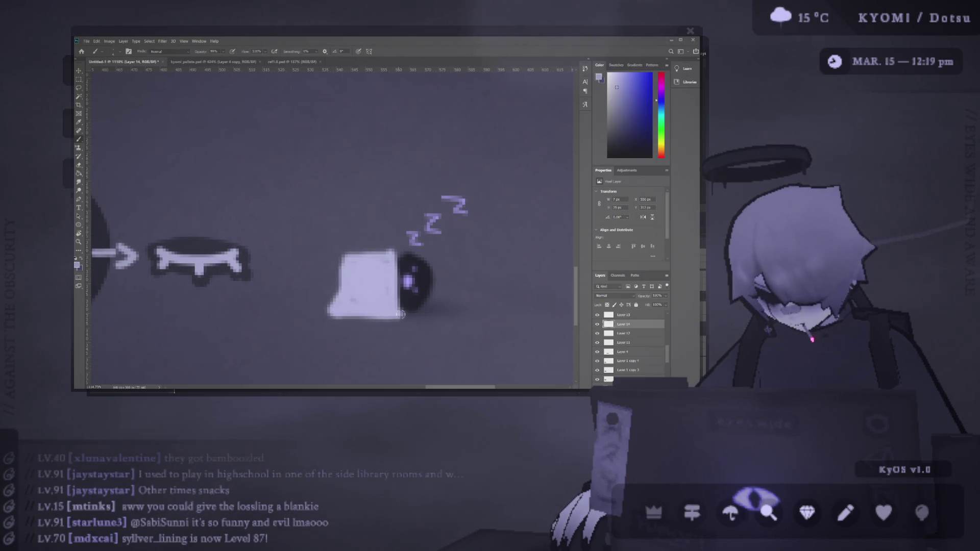
left_click_drag(338, 308, 348, 257)
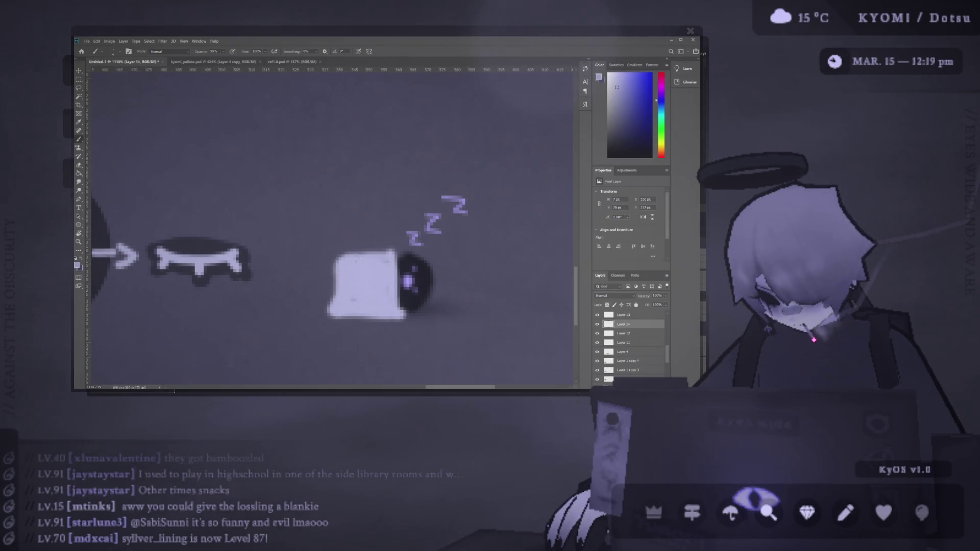
scroll(355, 294, "down", 5)
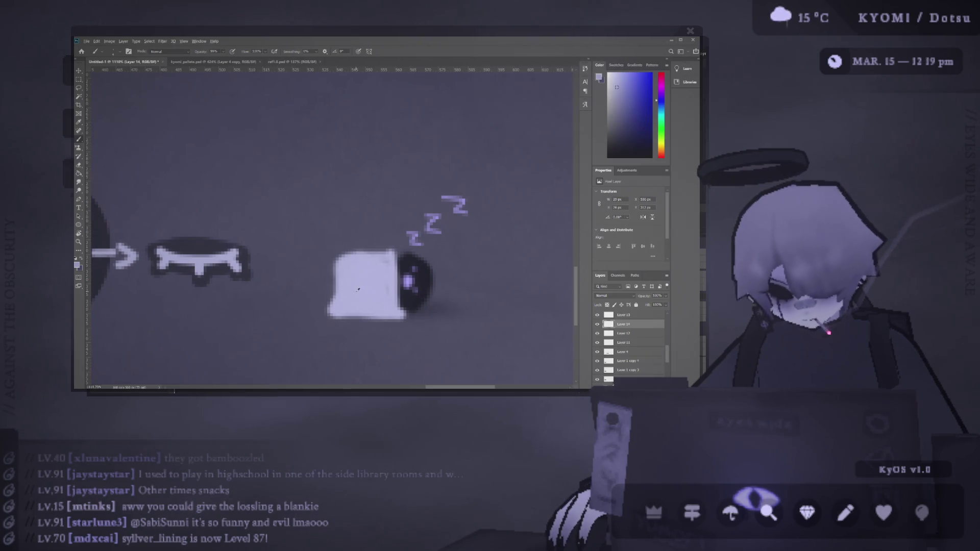
scroll(346, 267, "down", 1)
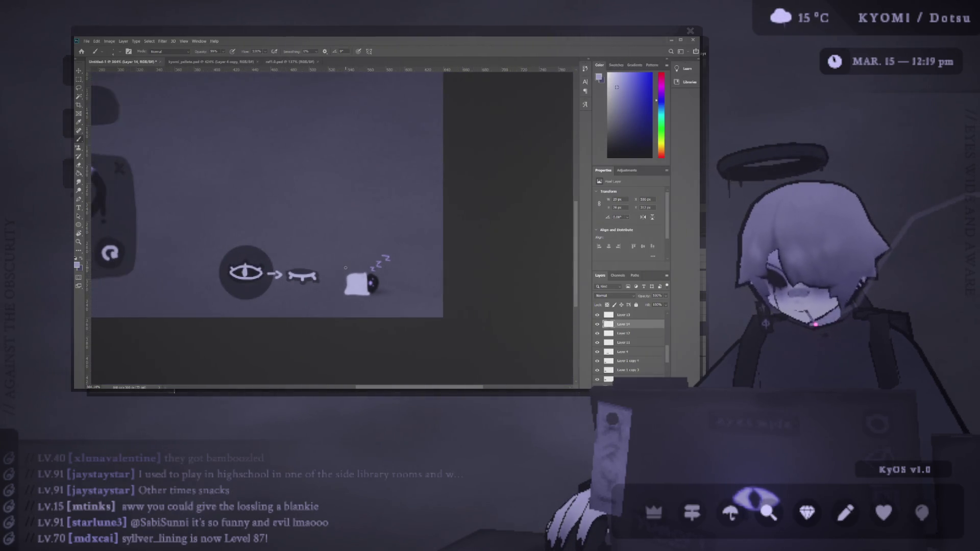
scroll(345, 268, "down", 3)
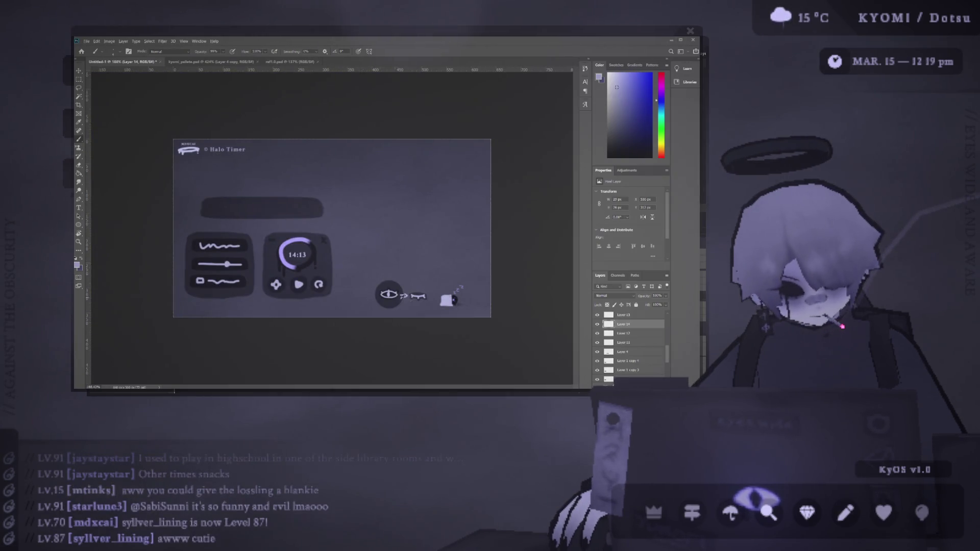
scroll(364, 268, "up", 4)
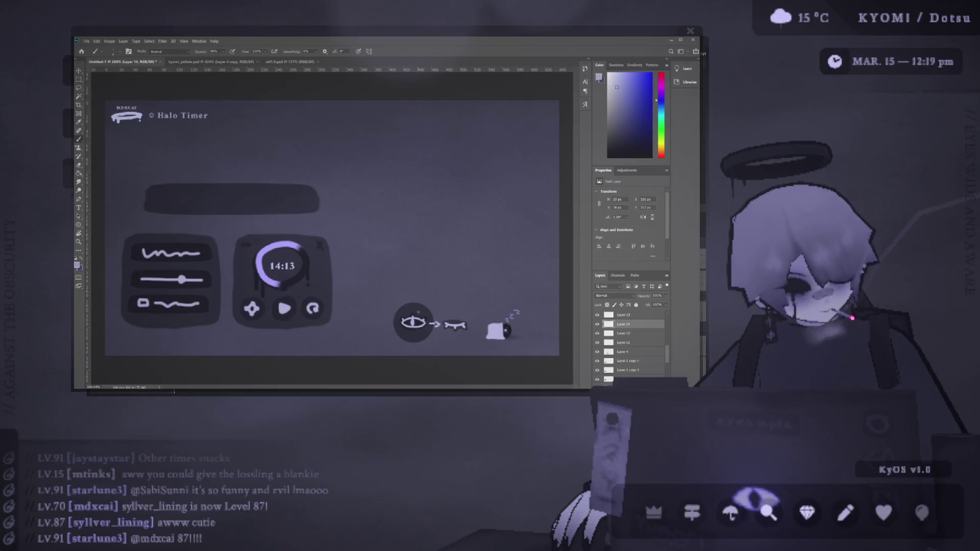
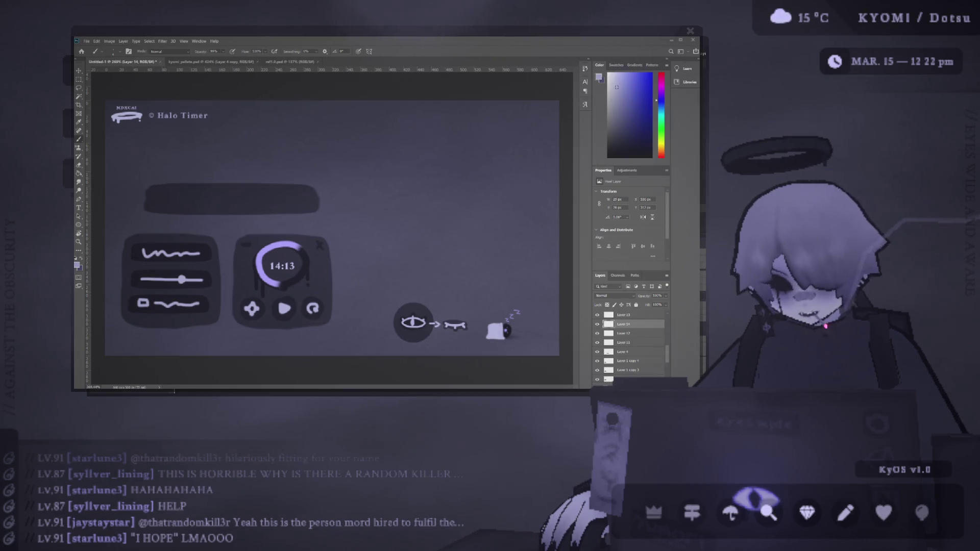
Try shifting the top dark bar right, undo the move, and select the bar's layer
scroll(457, 343, "down", 3)
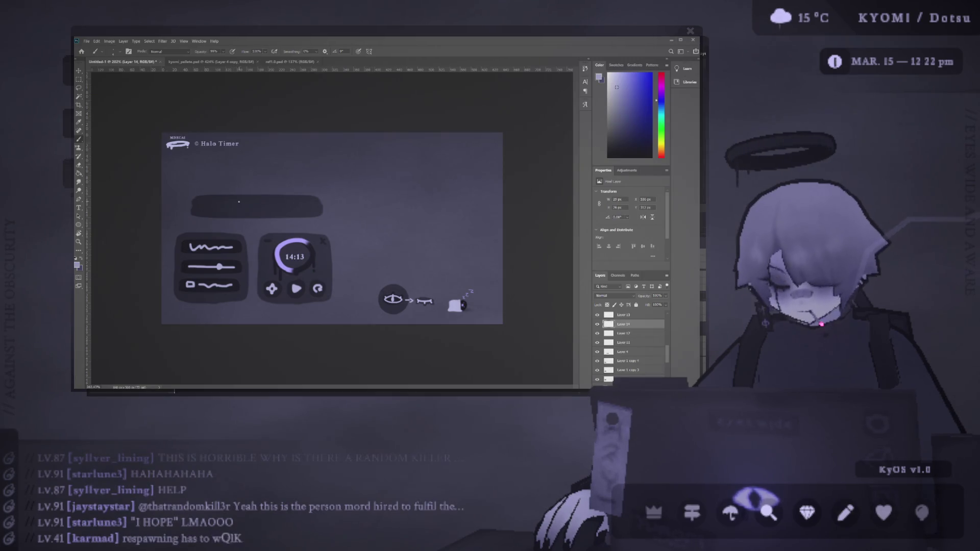
scroll(238, 203, "down", 1)
scroll(220, 202, "up", 2)
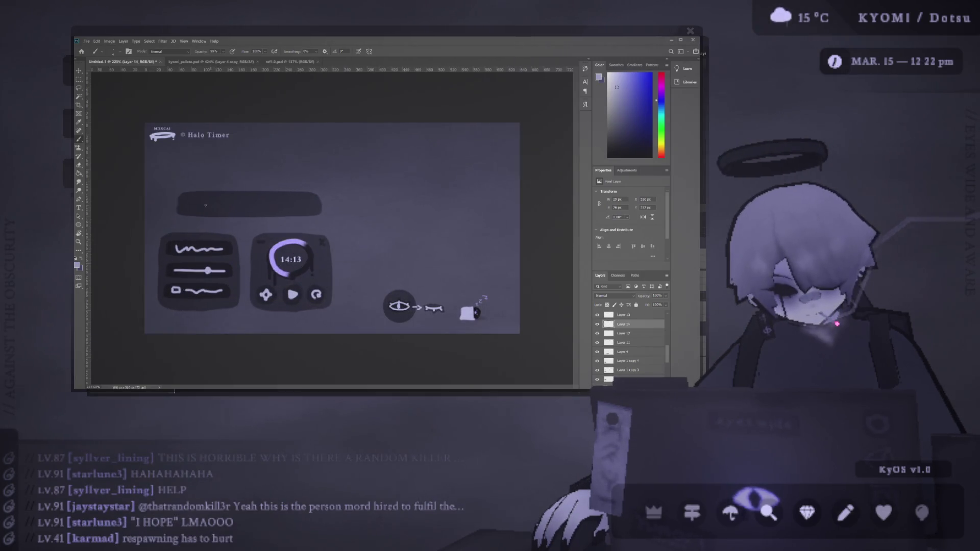
key("v")
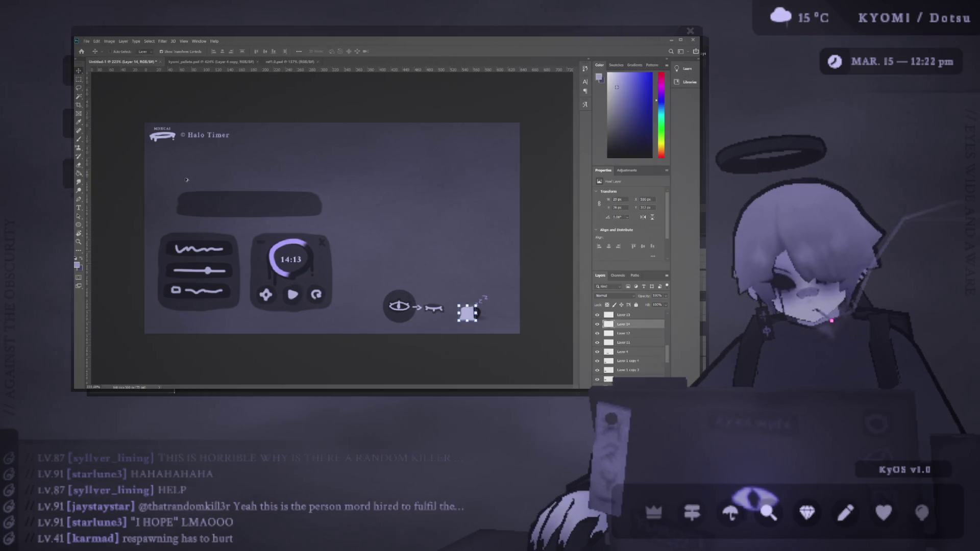
scroll(175, 190, "up", 4)
scroll(174, 190, "down", 2)
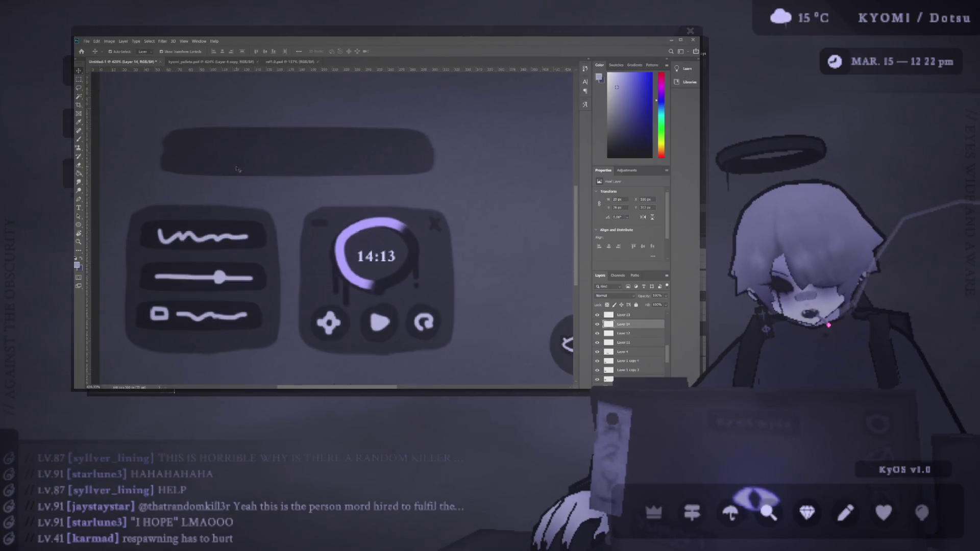
left_click_drag(260, 167, 274, 167)
key("ctrl+z")
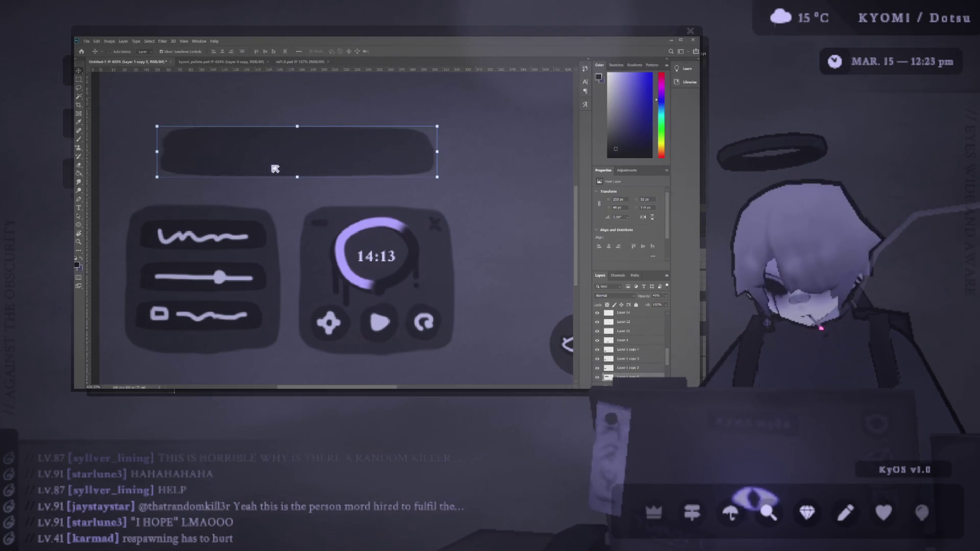
key("ctrl+shift+alt+e")
scroll(250, 169, "up", 1)
left_click(238, 171)
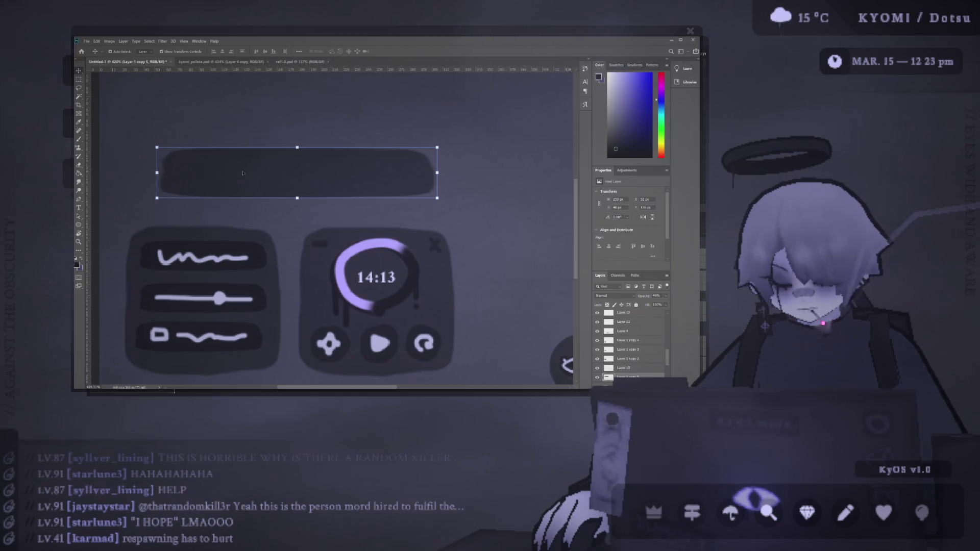
key("b")
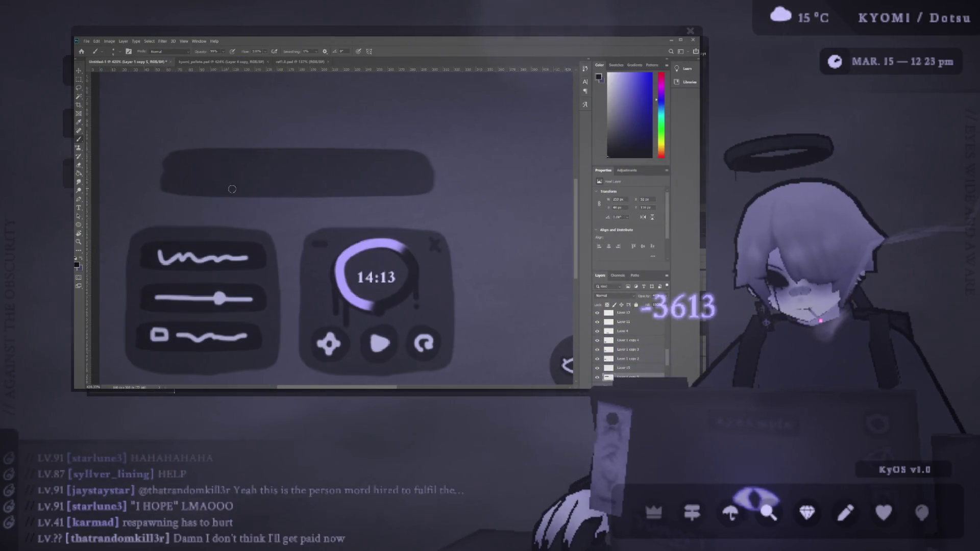
key("v")
On a new layer, paint a dark track stroke across the whole grey bar
key("ctrl+shift+alt+n")
key("b")
left_click_drag(194, 174, 337, 176)
key("ctrl+z")
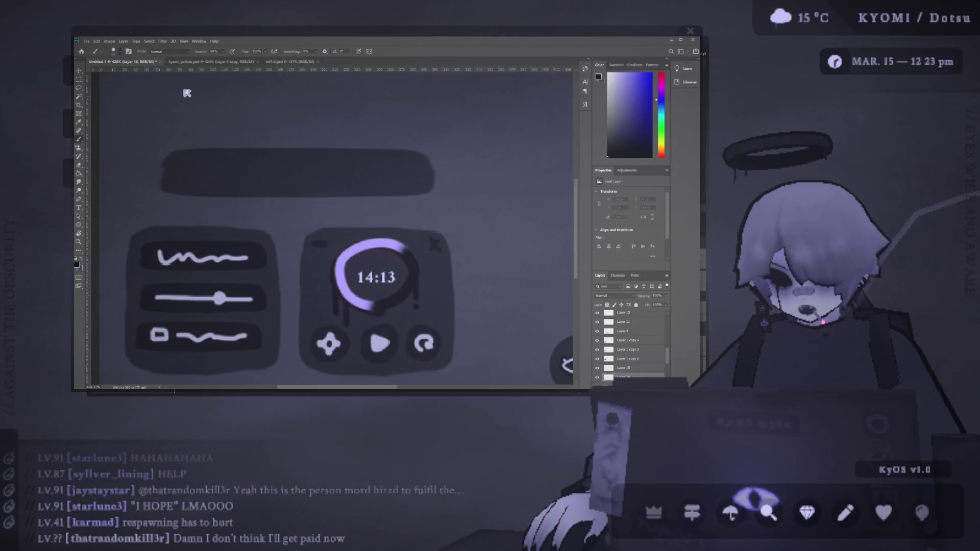
mouse_move(189, 173)
left_mouse_down()
mouse_move(373, 183)
mouse_move(412, 172)
left_mouse_up()
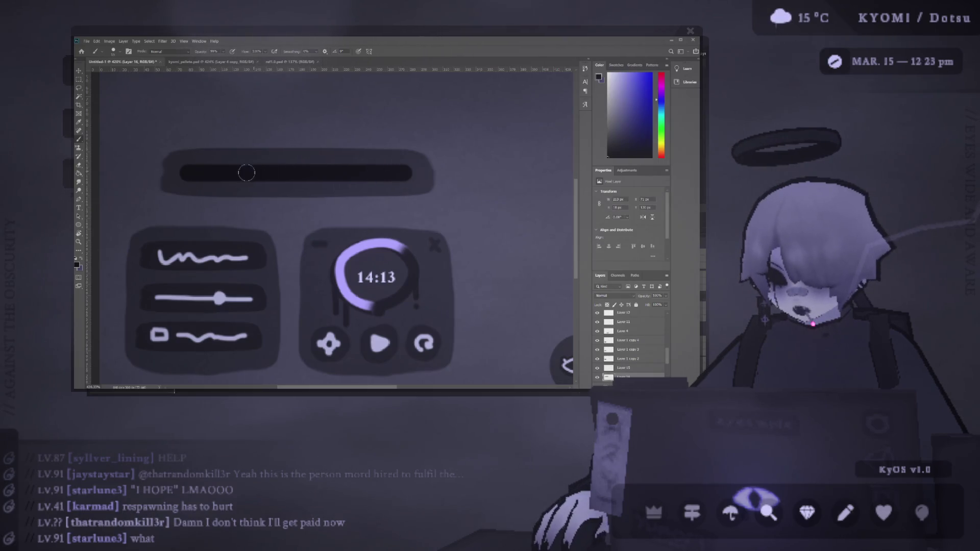
Squash the grey bar to a slimmer height and nudge it down slightly
key("v")
left_click(270, 194)
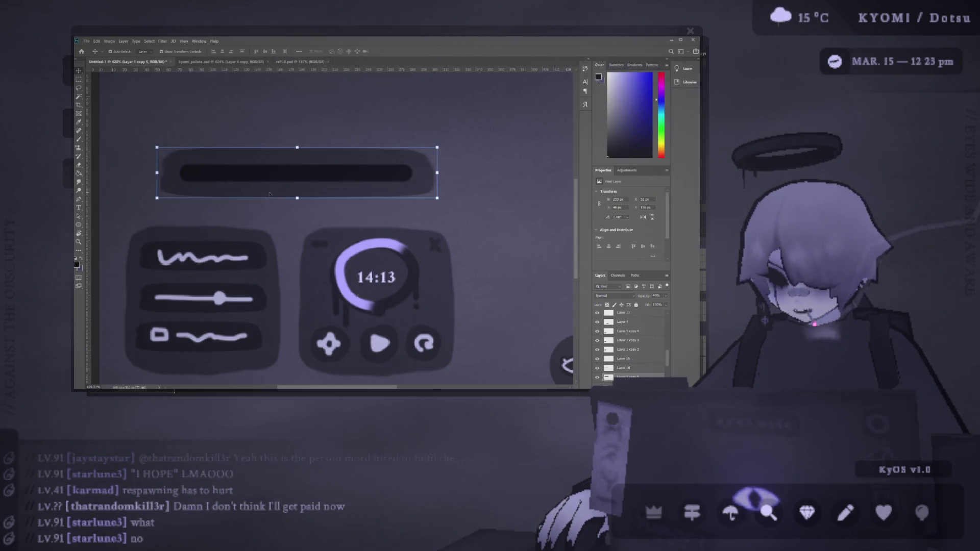
left_click_drag(297, 198, 298, 189)
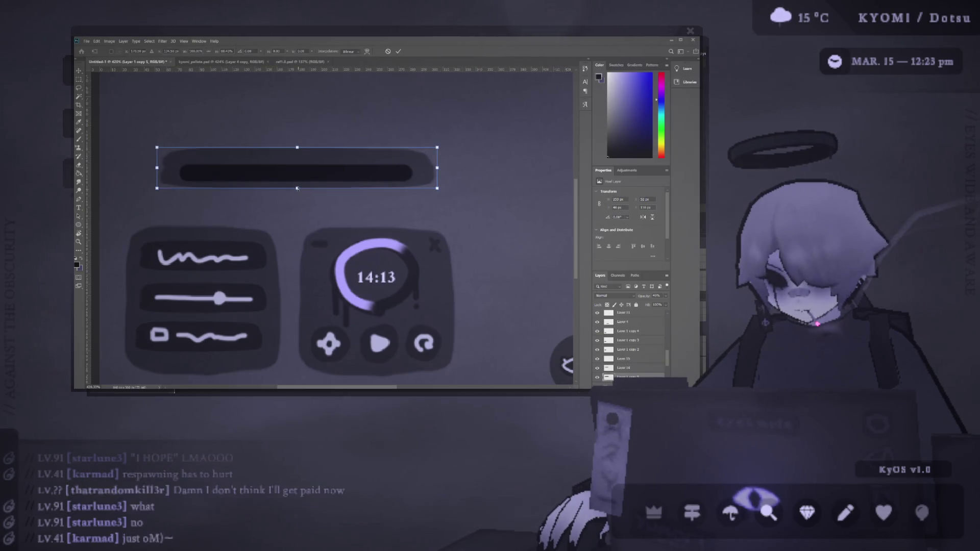
left_click(399, 52)
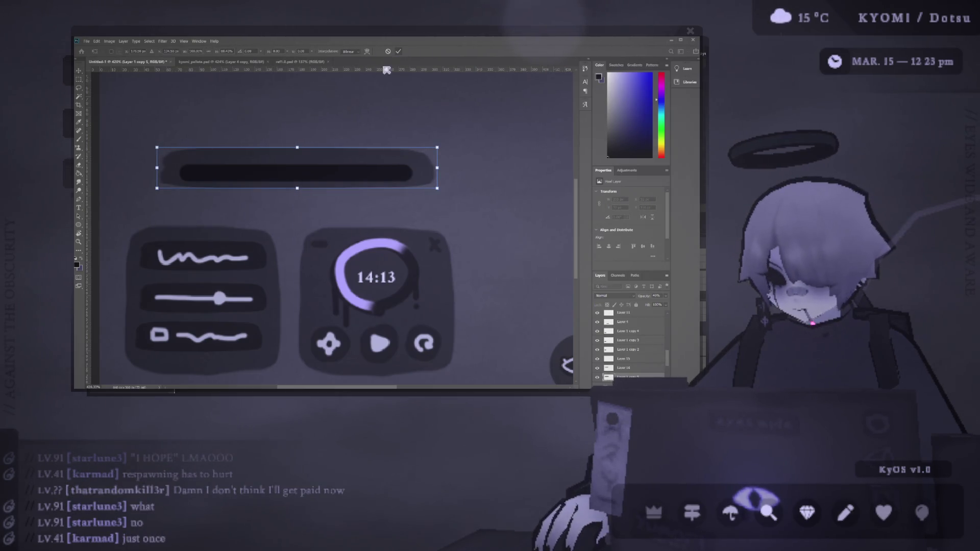
left_click_drag(305, 160, 305, 166)
left_click(231, 154)
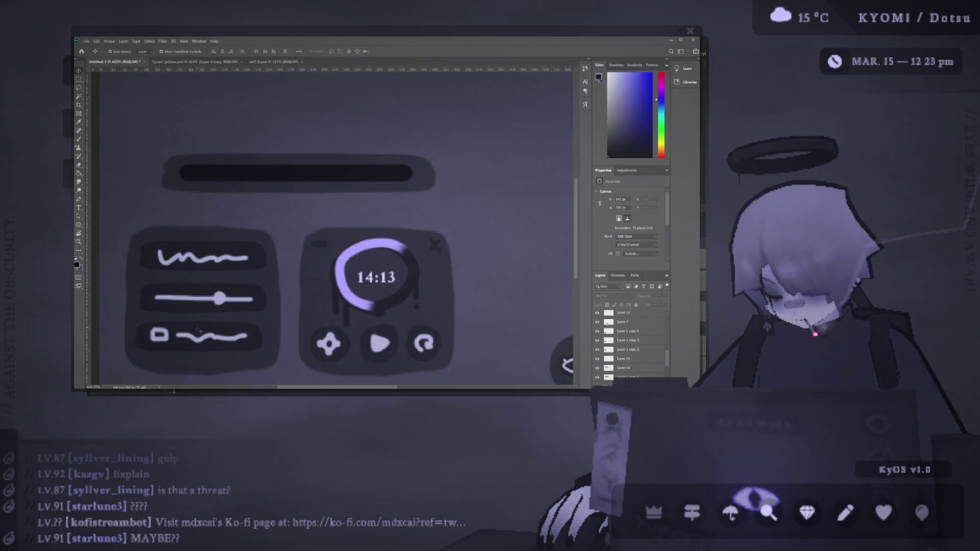
Erase the grey bar's rounded left and right ends into straight edges
left_click(272, 179)
key("e")
mouse_move(437, 179)
left_mouse_down()
mouse_move(438, 136)
mouse_move(438, 153)
left_mouse_up()
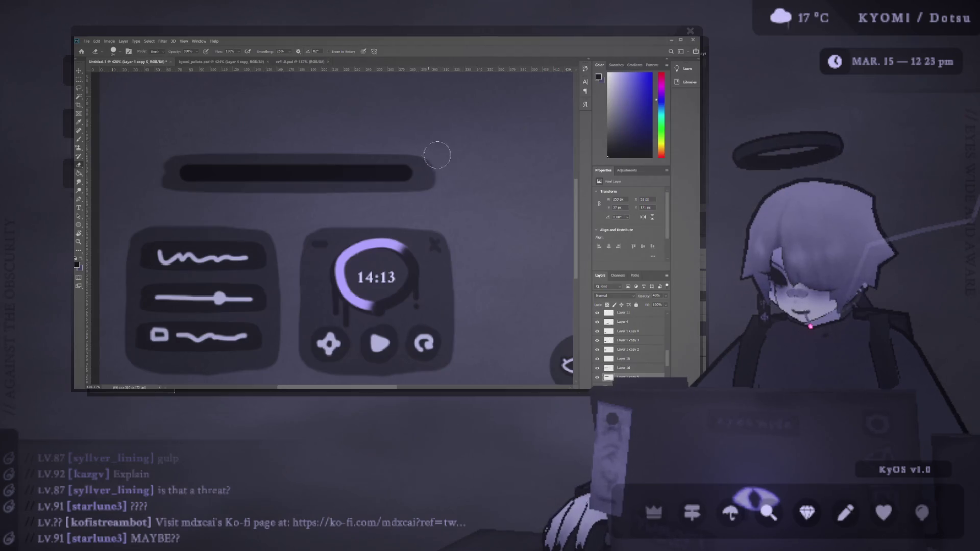
left_click_drag(157, 117, 164, 207)
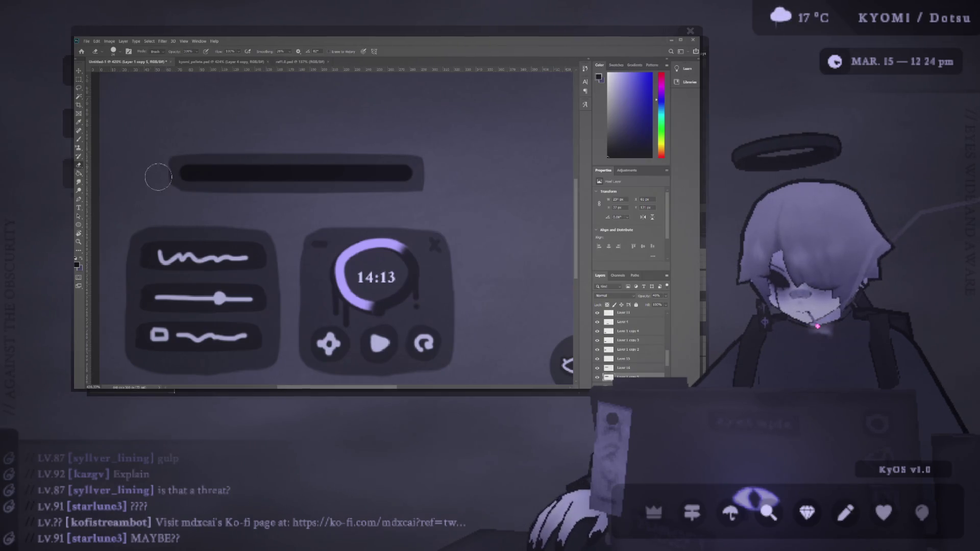
mouse_move(173, 208)
left_mouse_down()
mouse_move(160, 164)
mouse_move(159, 199)
mouse_move(160, 146)
left_mouse_up()
mouse_move(428, 137)
left_mouse_down()
mouse_move(431, 181)
mouse_move(416, 201)
left_mouse_up()
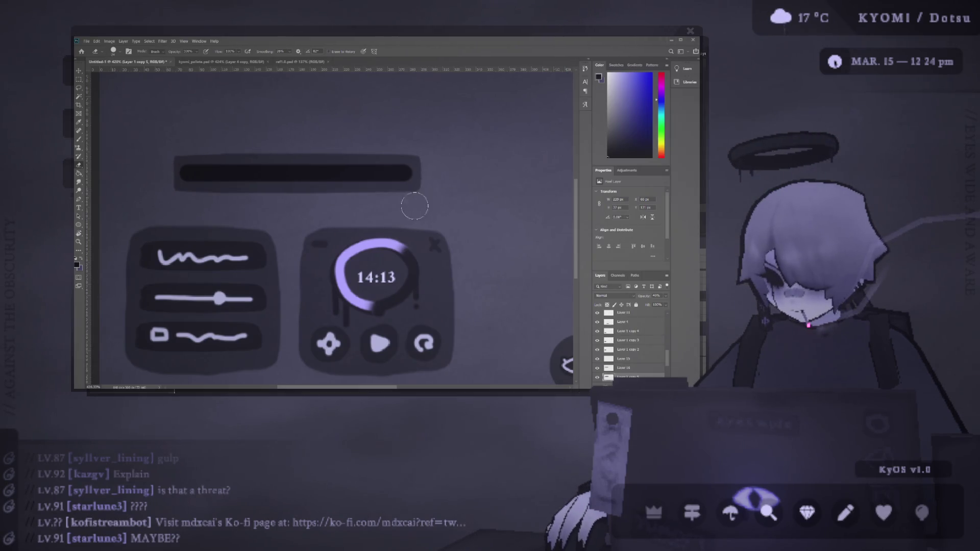
Trim both ends of the dark track on its own layer
left_click(333, 176, "ctrl")
mouse_move(420, 165)
left_mouse_down()
mouse_move(422, 153)
mouse_move(424, 189)
left_mouse_up()
left_click_drag(156, 177, 168, 183)
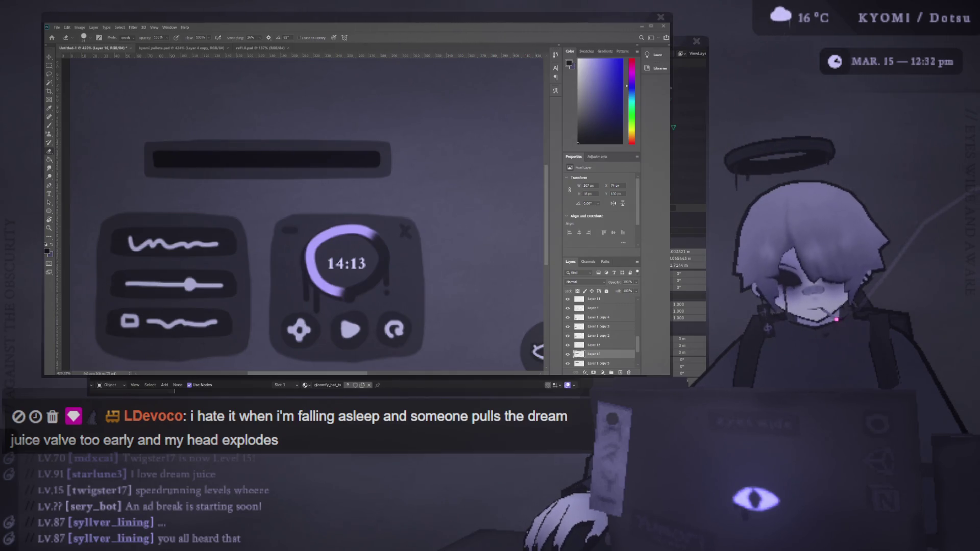
Shift the Photoshop window slightly to the left
left_click_drag(261, 20, 226, 18)
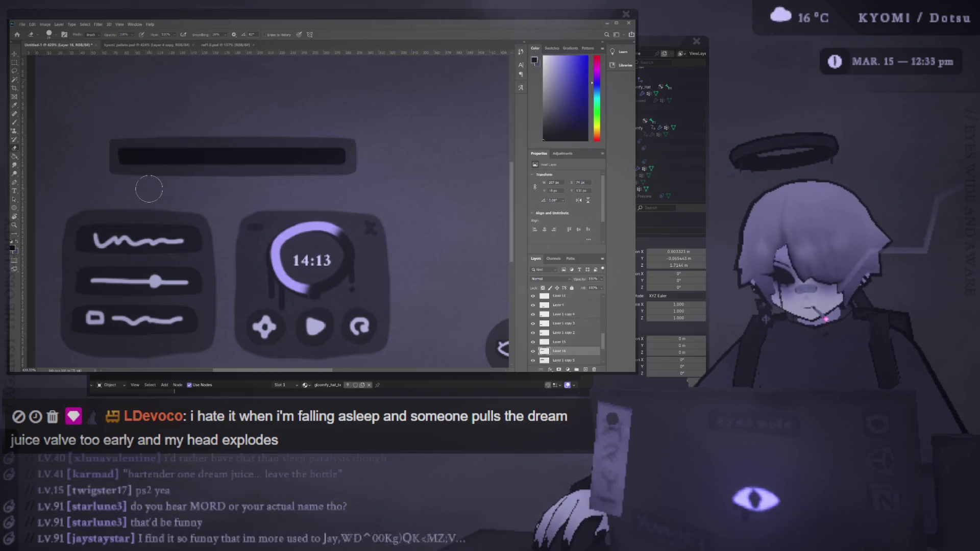
scroll(149, 190, "down", 1)
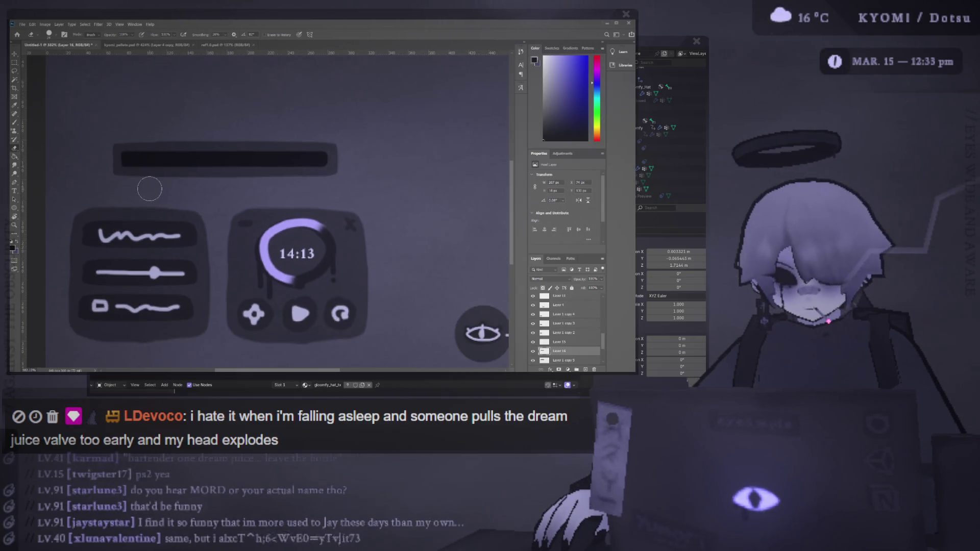
Sample the slider's light purple and lower the bar layer's opacity to about 47%
key("b")
scroll(155, 272, "up", 1)
left_click(154, 273, "alt")
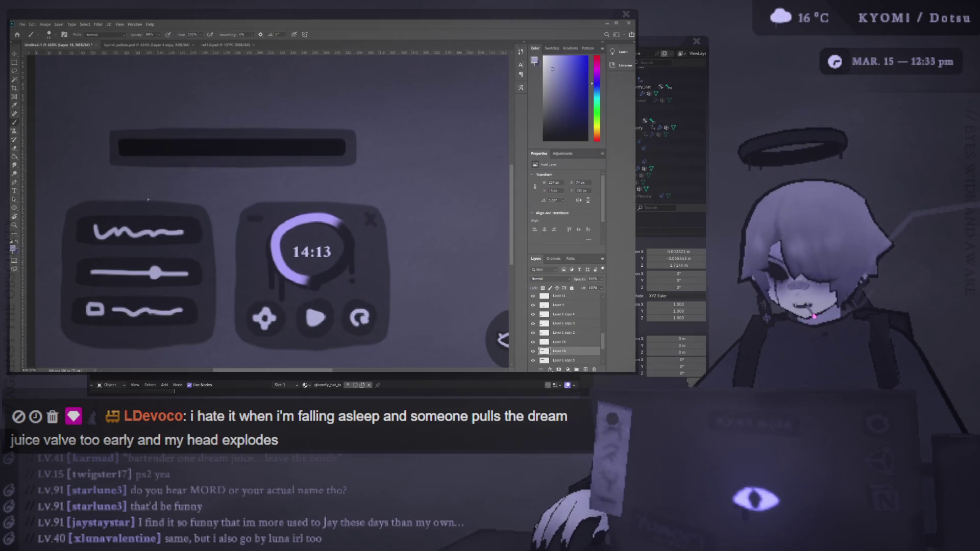
scroll(131, 145, "up", 6)
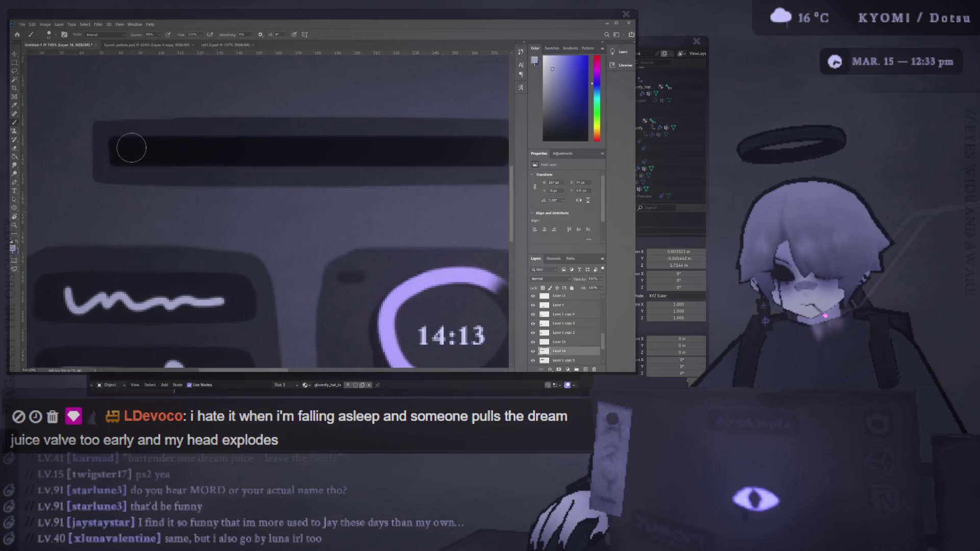
scroll(132, 150, "down", 6)
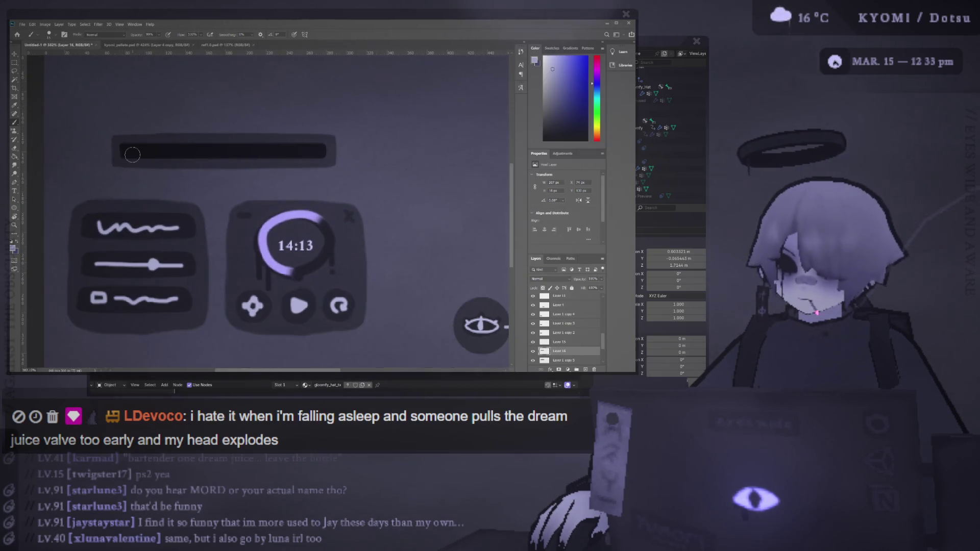
key("v")
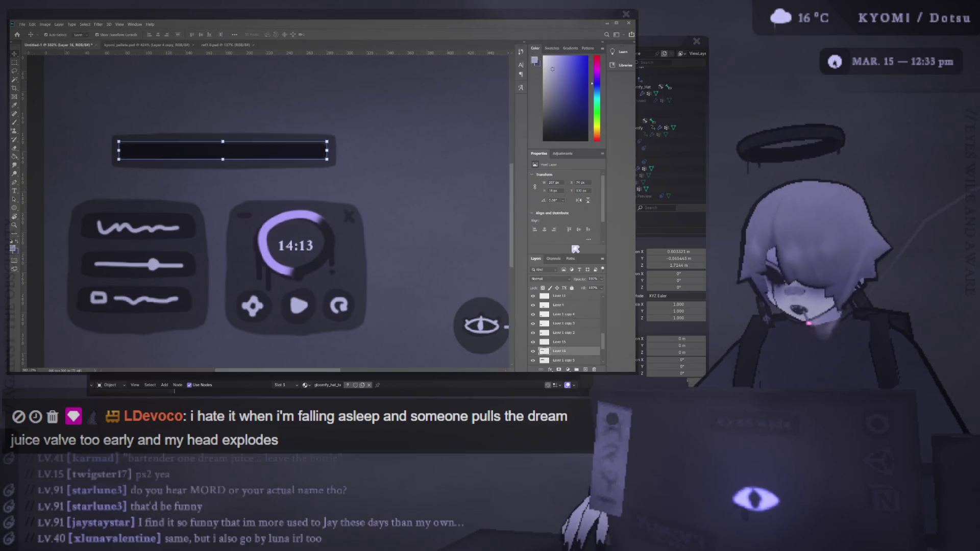
left_click_drag(607, 289, 583, 290)
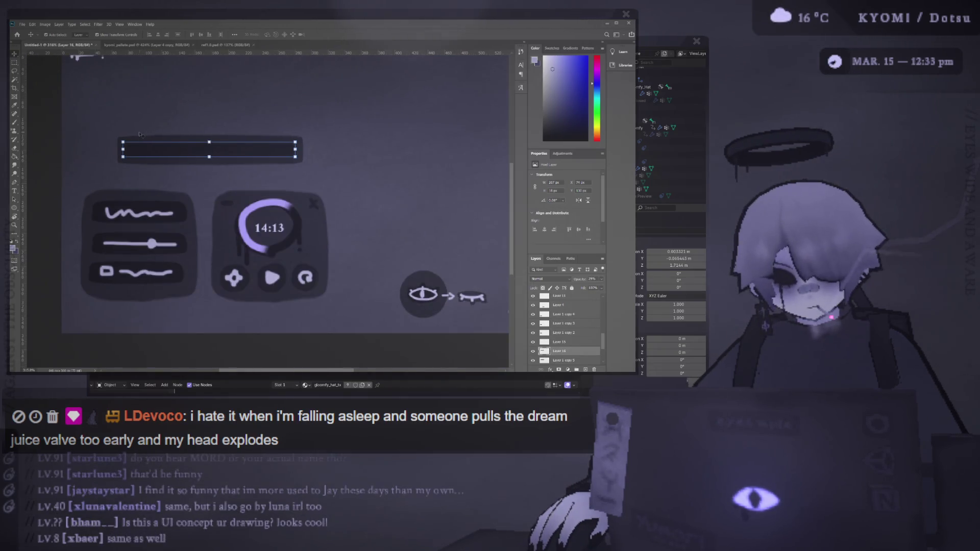
scroll(146, 141, "up", 2)
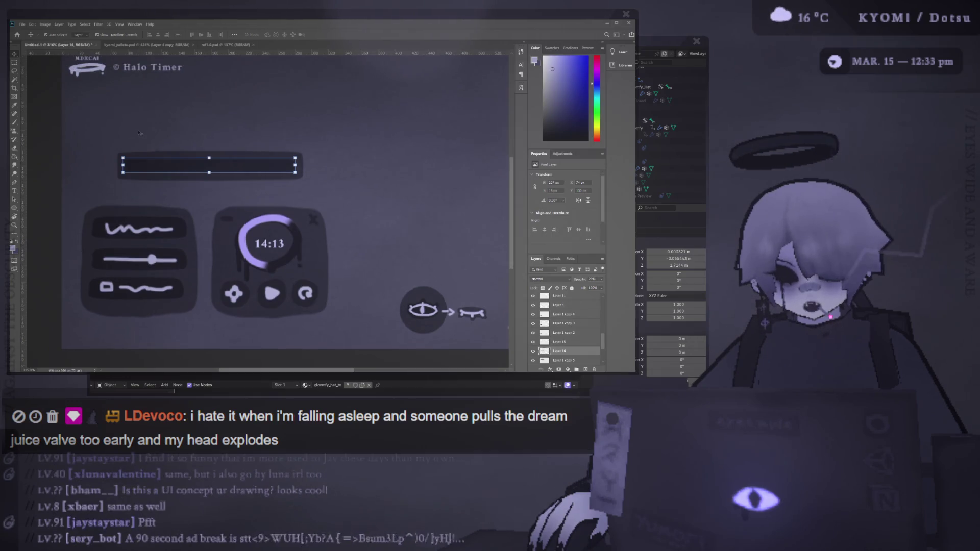
left_click(150, 145)
scroll(128, 214, "down", 2)
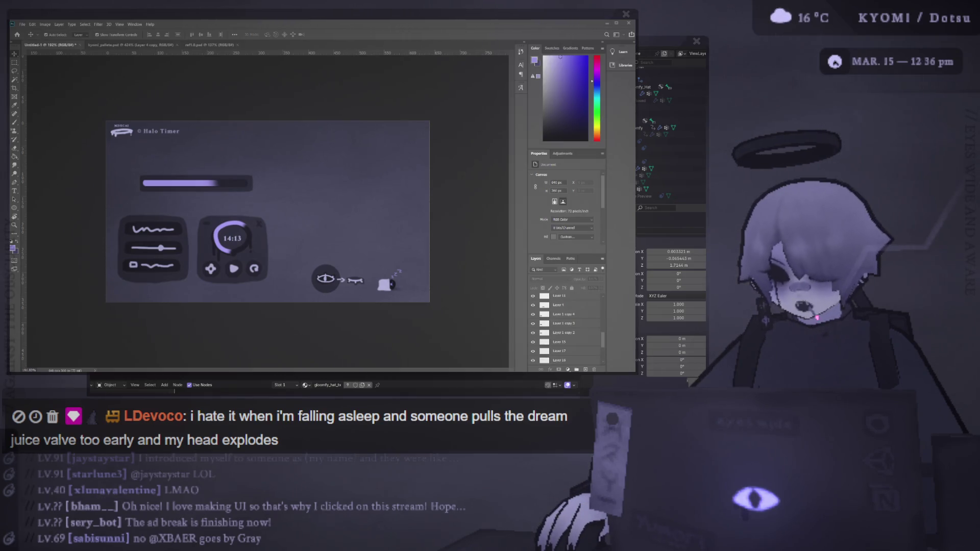
Resize the progress bar to about 78% height and commit the transform
scroll(174, 194, "up", 4)
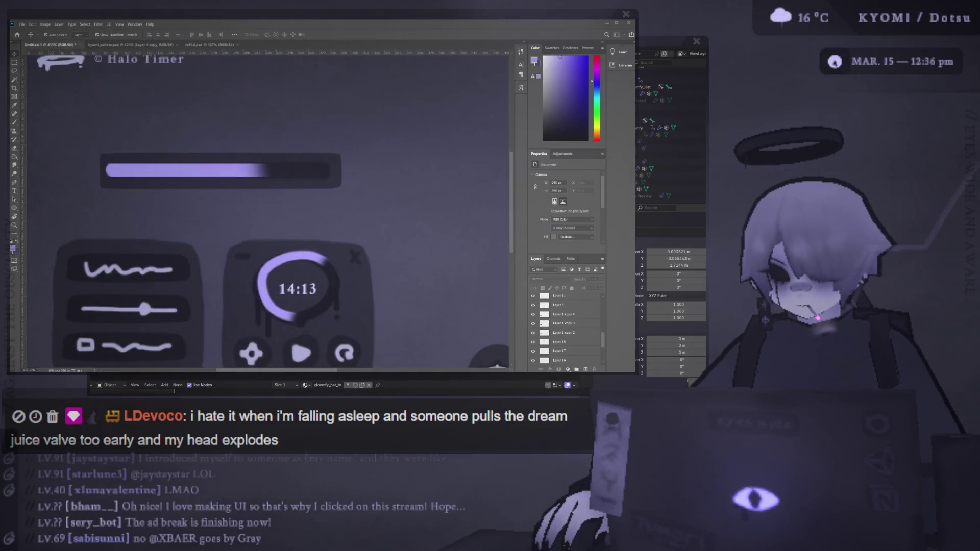
left_click(195, 166)
key("ctrl+t")
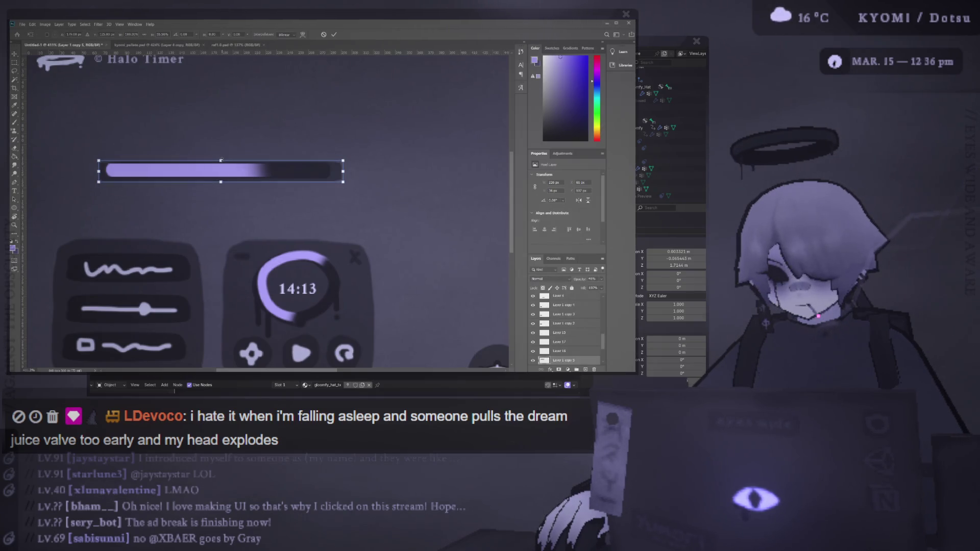
left_click_drag(221, 161, 220, 156)
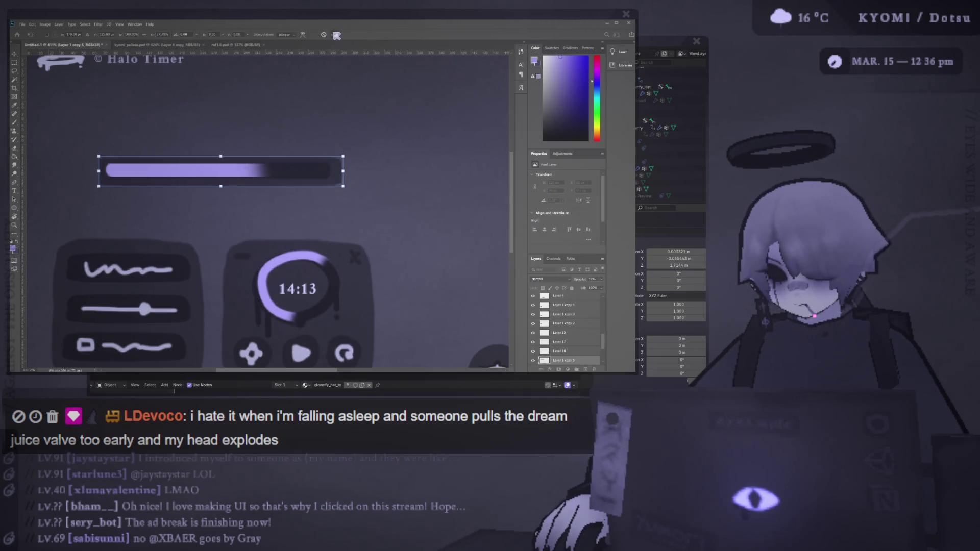
key("Return")
left_click(564, 342, "shift")
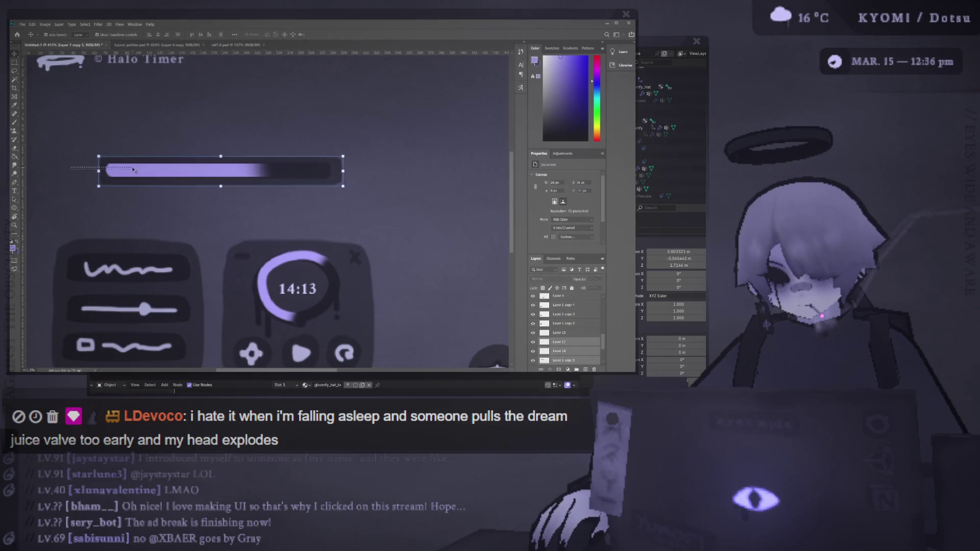
Show the dark background shape, then make both progress bar layers thinner about their centre
left_click(565, 350)
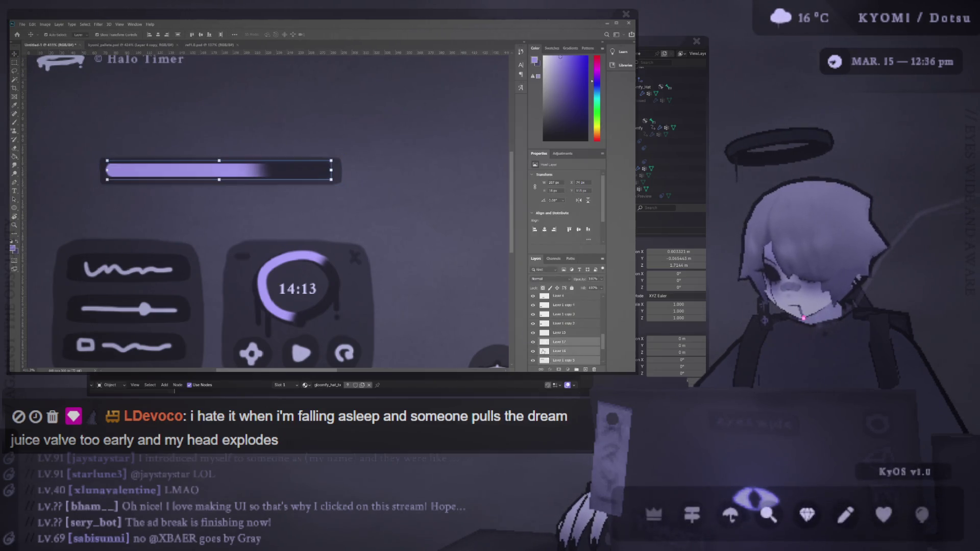
left_click(534, 360)
left_click(556, 361)
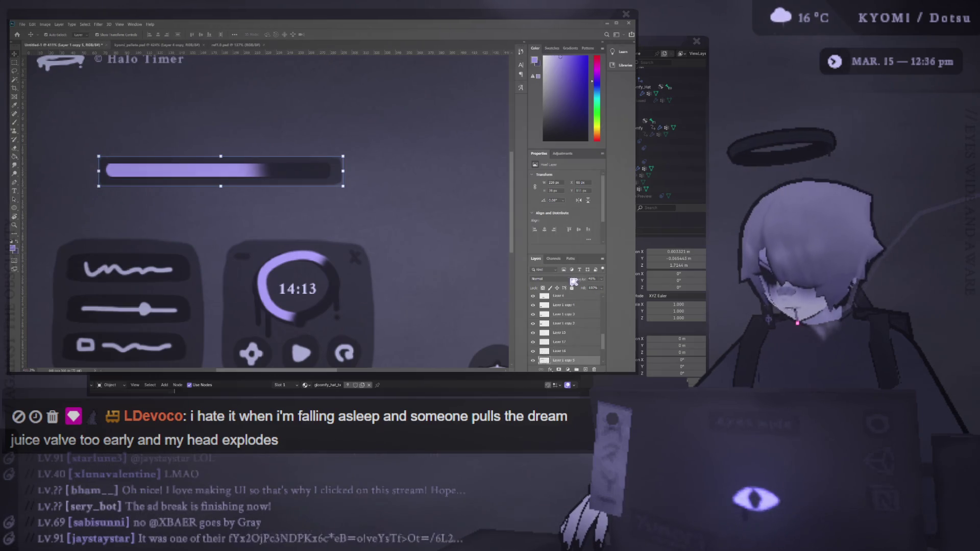
left_click(568, 351)
left_click(562, 343, "shift")
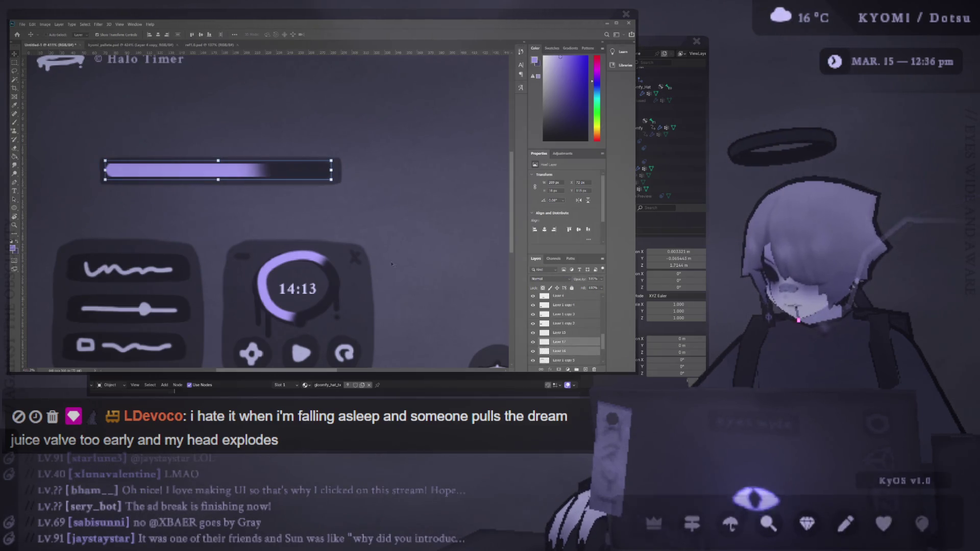
left_click_drag(218, 160, 219, 163)
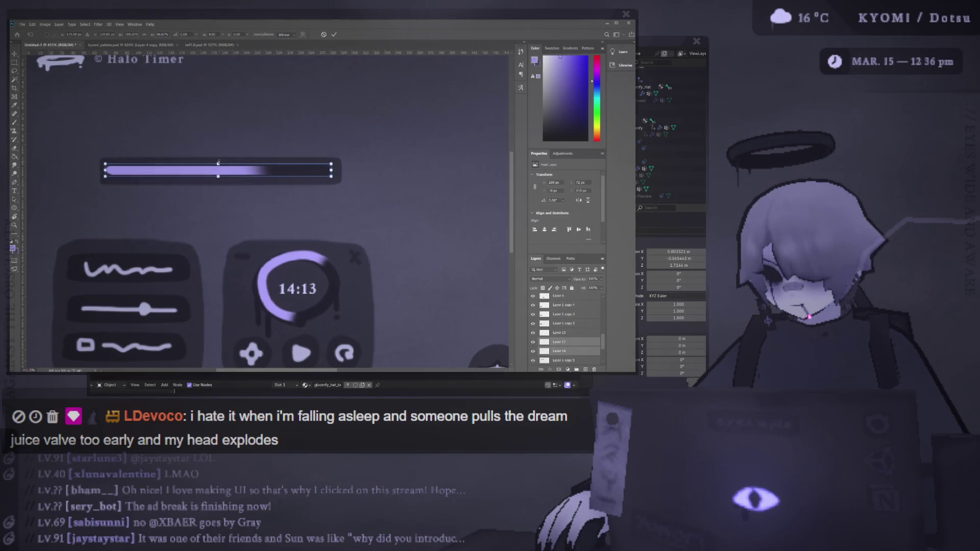
left_click(334, 34)
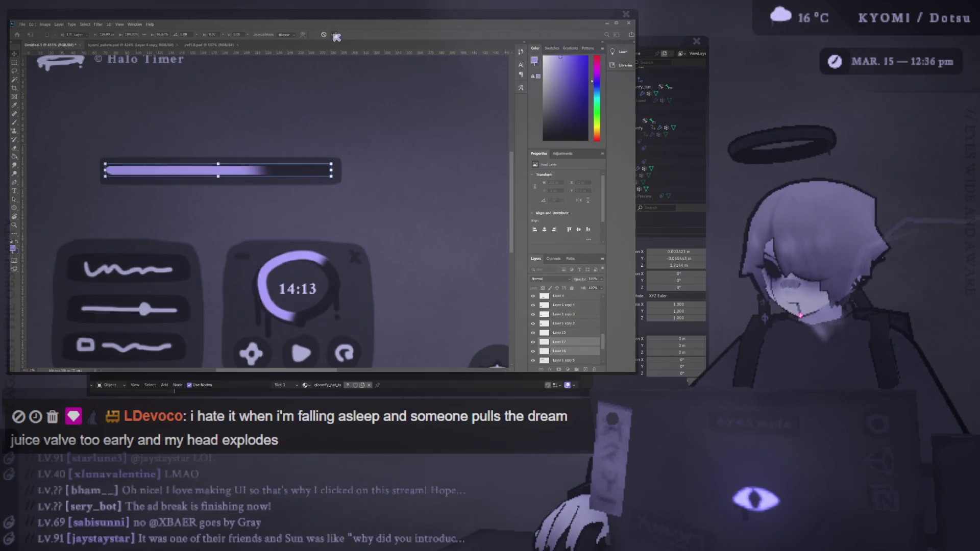
left_click(36, 89)
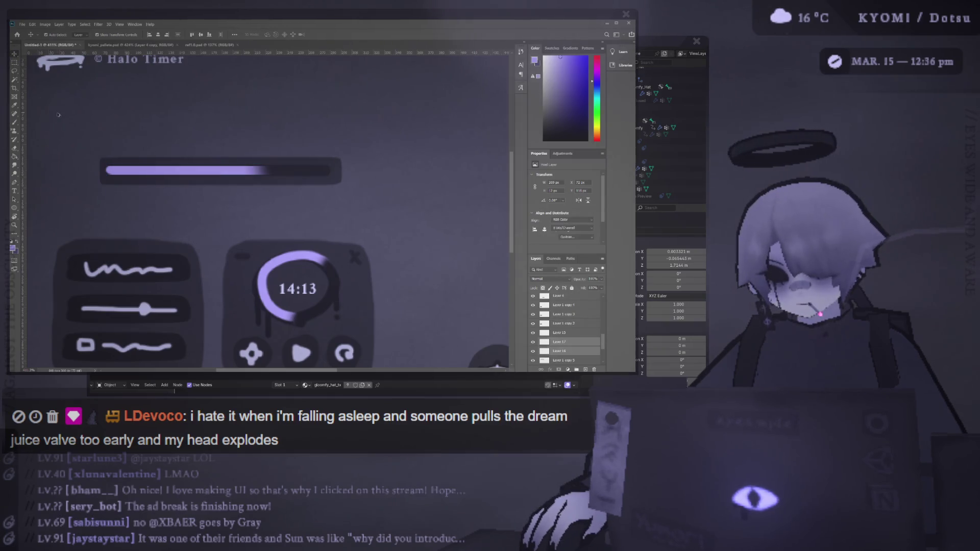
Stretch the dark background strip wider on both left and right sides
key("ctrl+0")
scroll(177, 169, "up", 2)
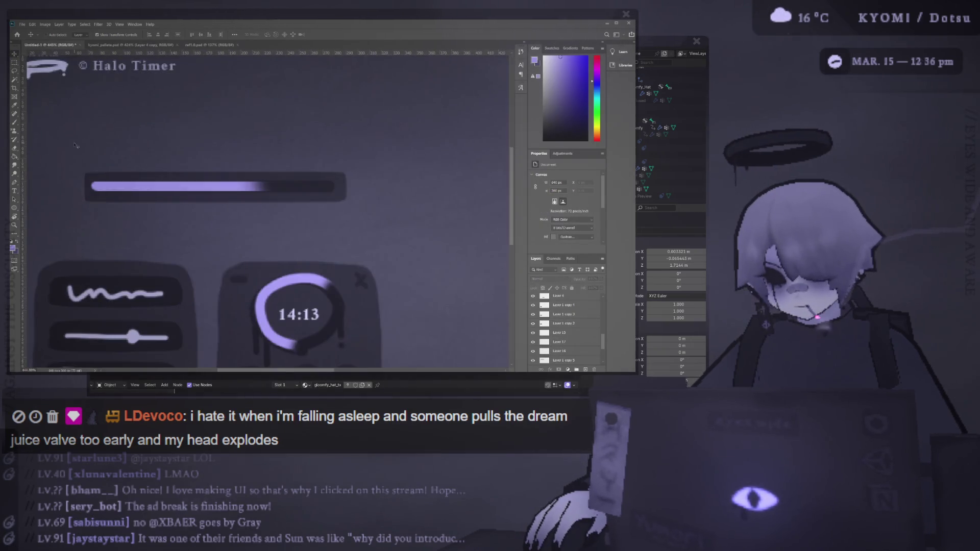
left_click(117, 181)
left_click(346, 190)
key("ctrl+t")
mouse_move(346, 187)
left_mouse_down()
mouse_move(393, 189)
mouse_move(350, 190)
left_mouse_up()
left_click_drag(83, 188, 42, 187)
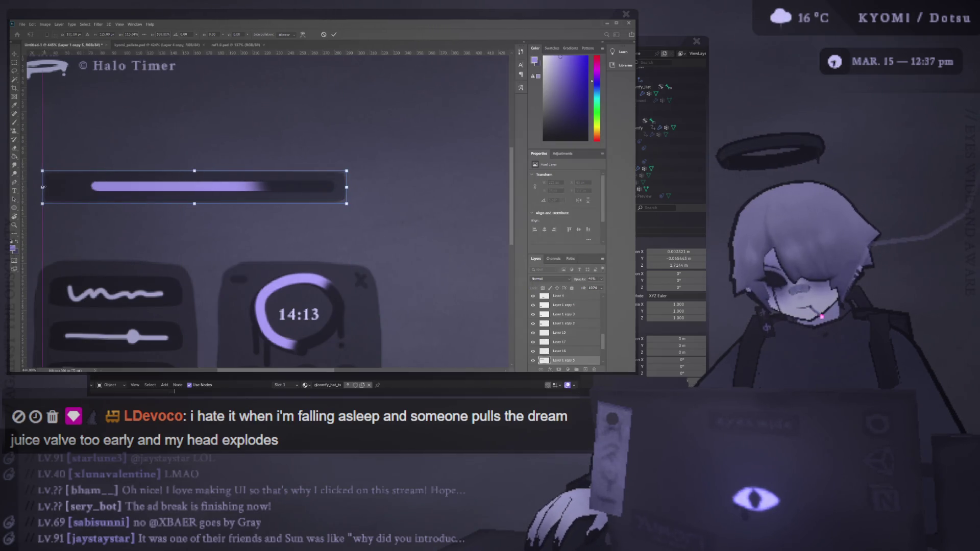
scroll(169, 115, "left", 1)
scroll(168, 114, "left", 1)
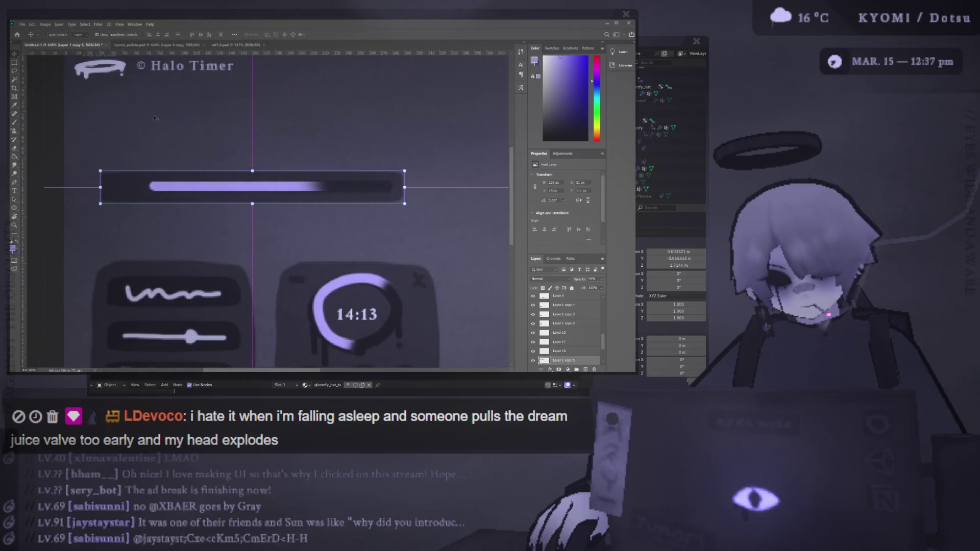
key("Return")
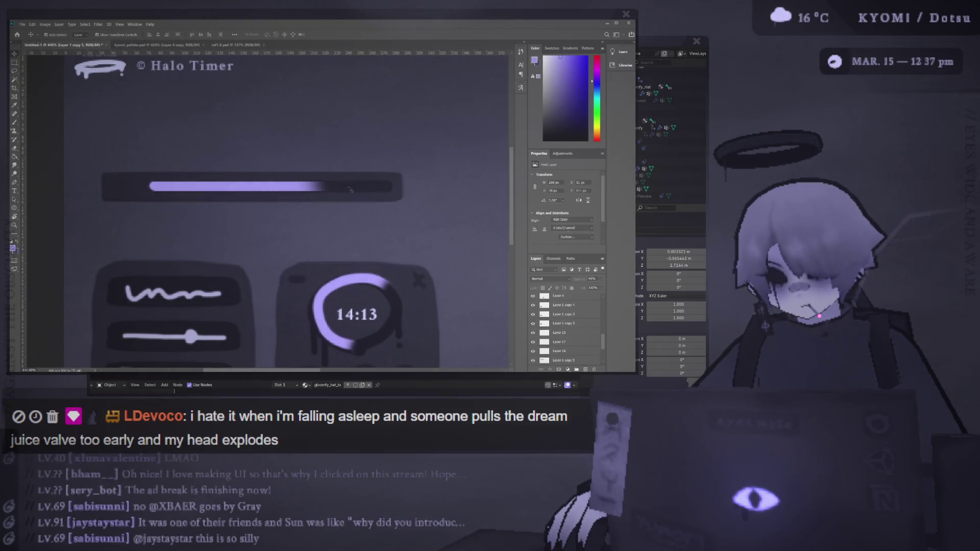
Paint black drips beneath the bar on its layer, then clear the selection
left_click(350, 190, "ctrl")
key("d")
key("b")
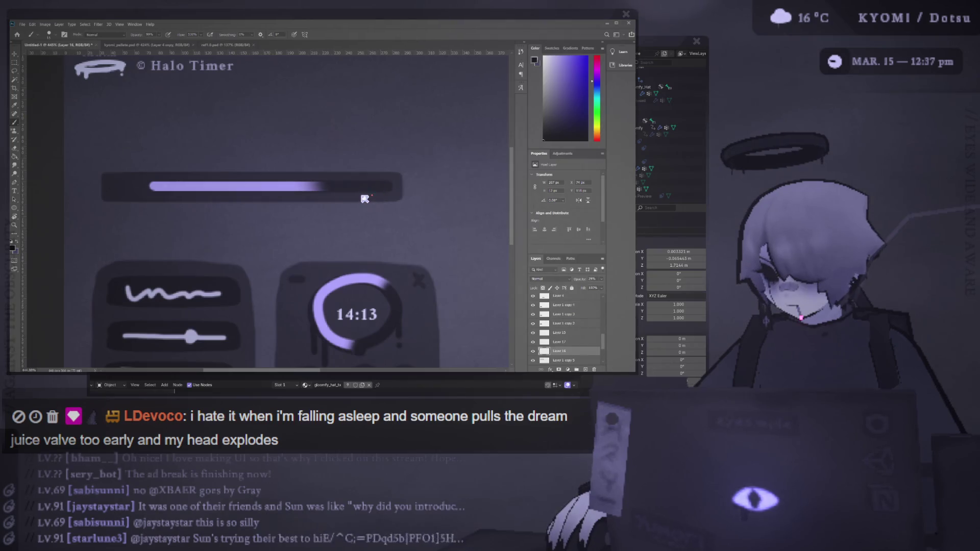
scroll(370, 208, "up", 5)
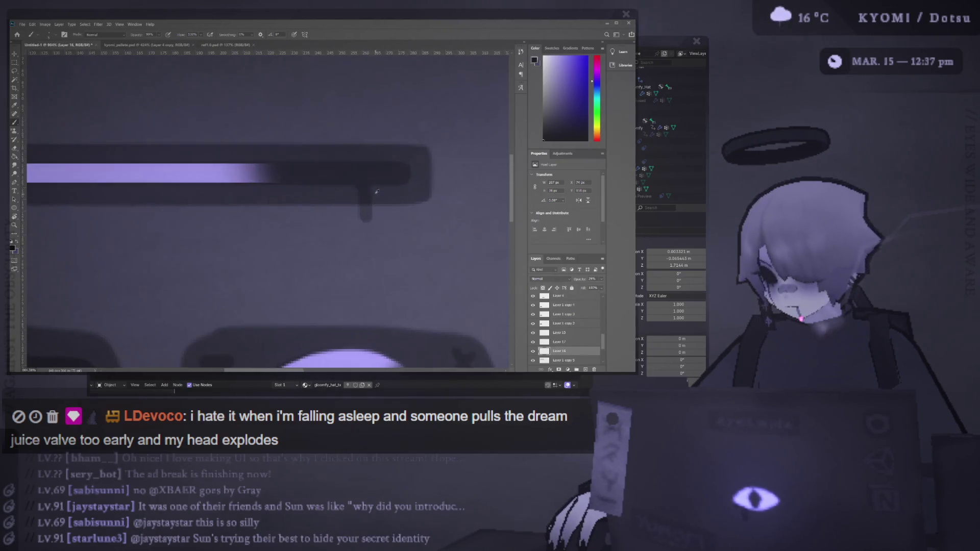
scroll(475, 199, "down", 3)
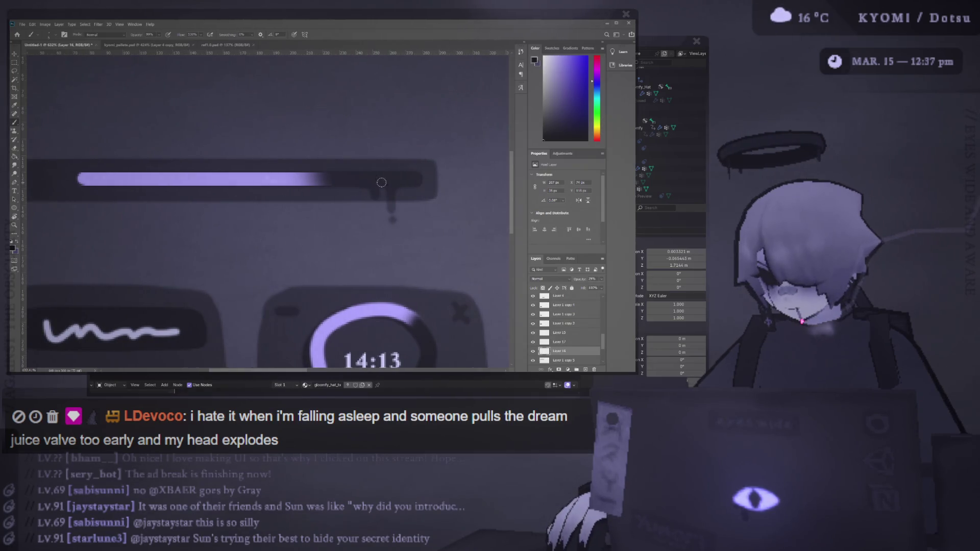
scroll(275, 184, "left", 3)
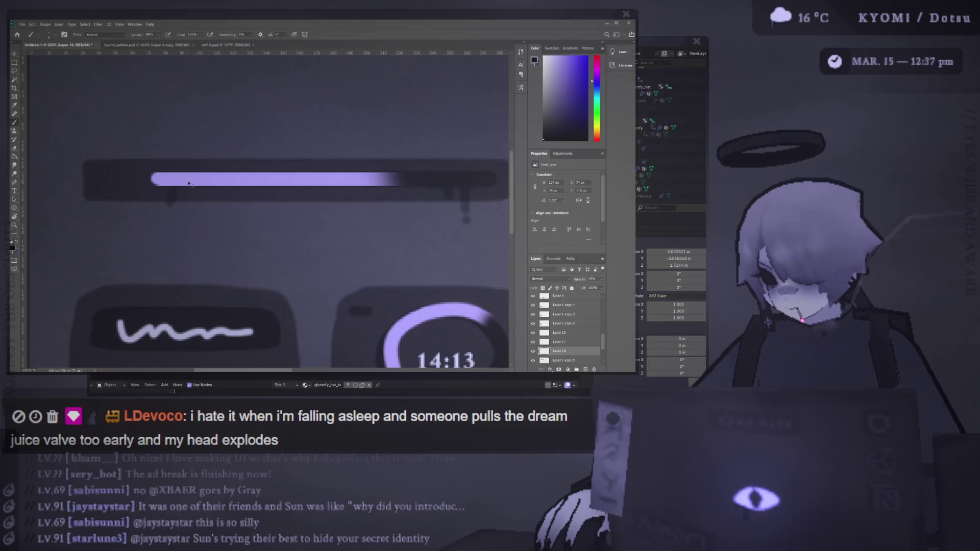
key("v")
scroll(197, 193, "down", 1)
left_click(258, 196)
scroll(258, 196, "down", 6)
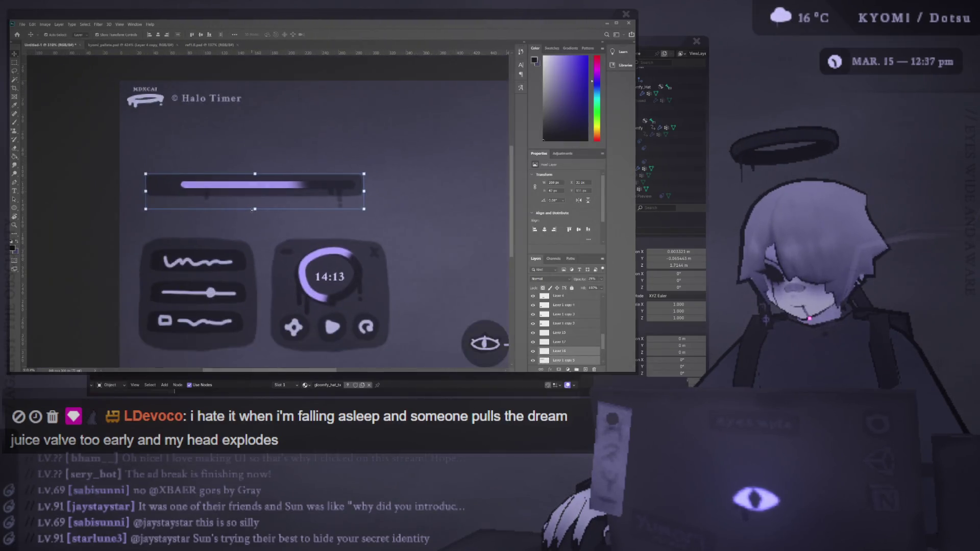
left_click(162, 150)
Copy the 14:13 text to the bar's left end, shrink it to fit, and nudge it up
scroll(218, 207, "up", 4)
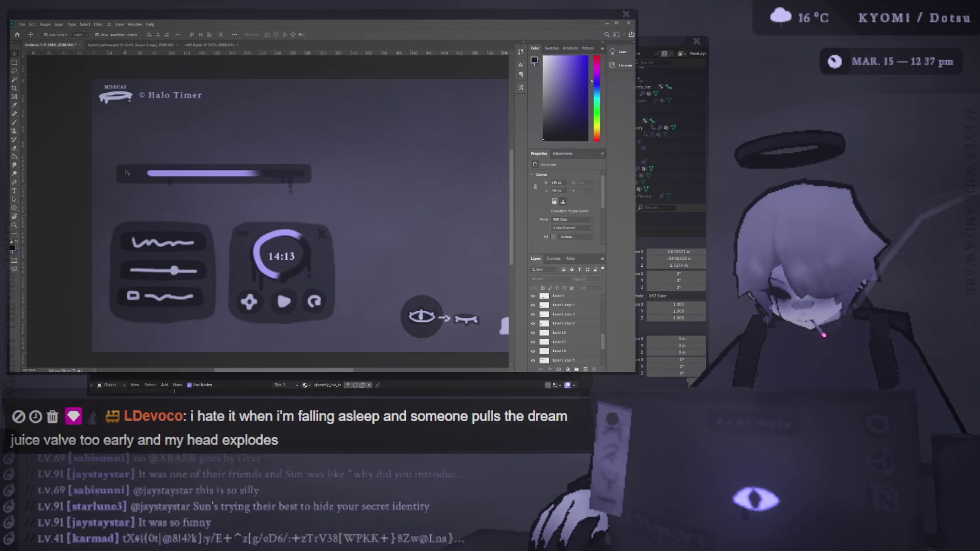
left_click_drag(277, 238, 127, 156)
scroll(127, 155, "up", 4)
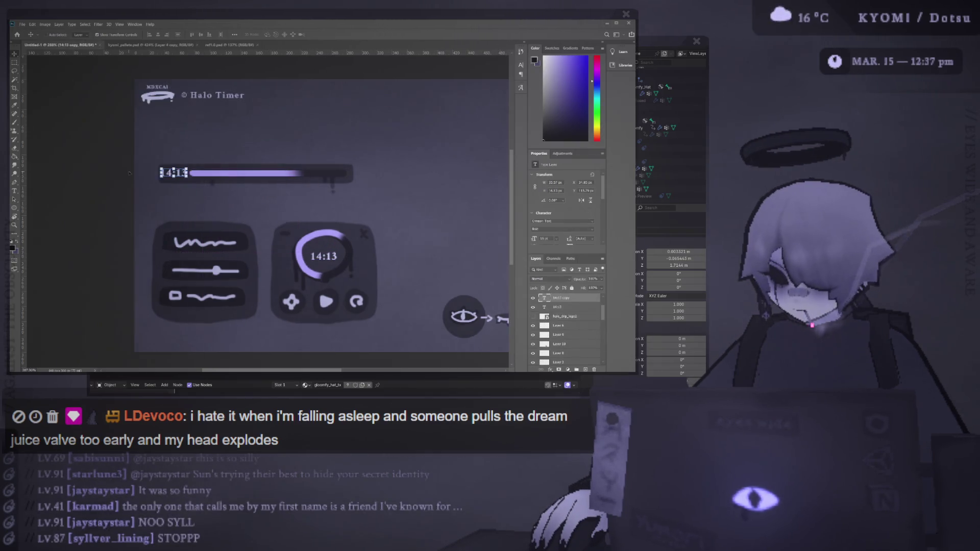
key("ctrl+t")
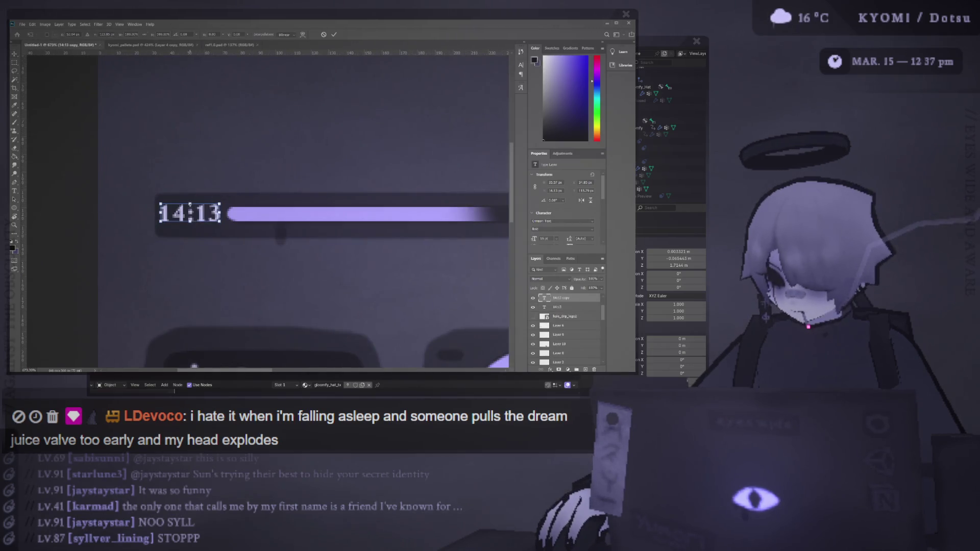
left_click_drag(192, 205, 193, 213)
key("Up")
key("Up")
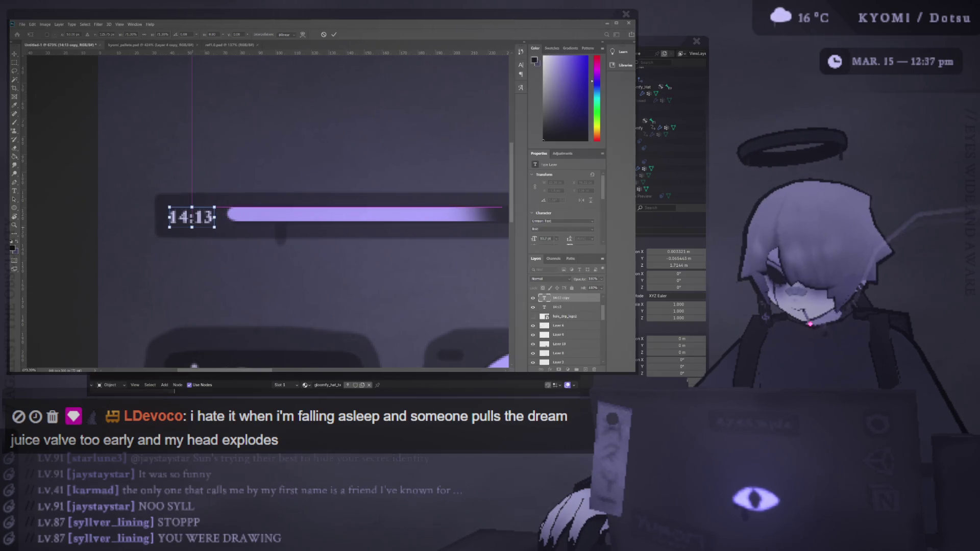
left_click(334, 34)
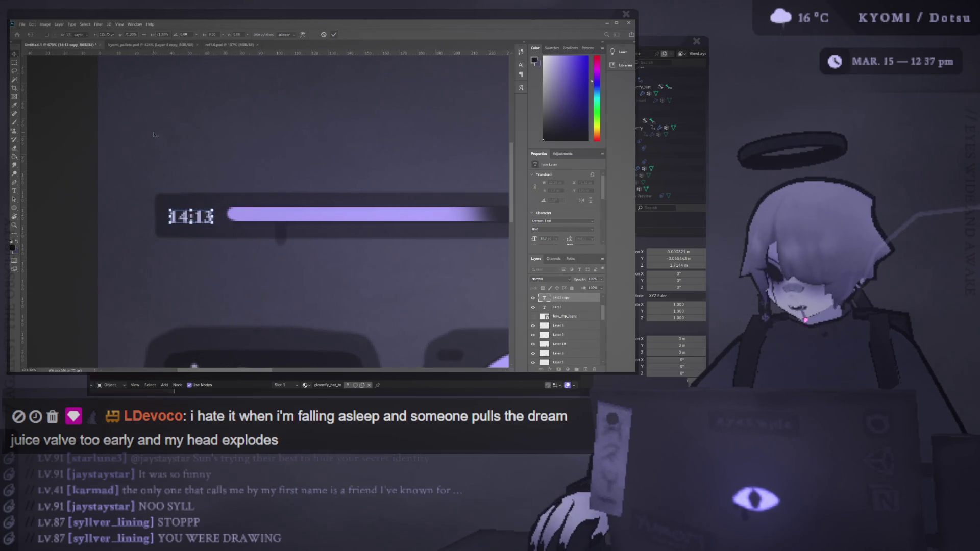
scroll(174, 169, "down", 2)
scroll(174, 169, "down", 3)
scroll(86, 173, "up", 3)
left_click(87, 173)
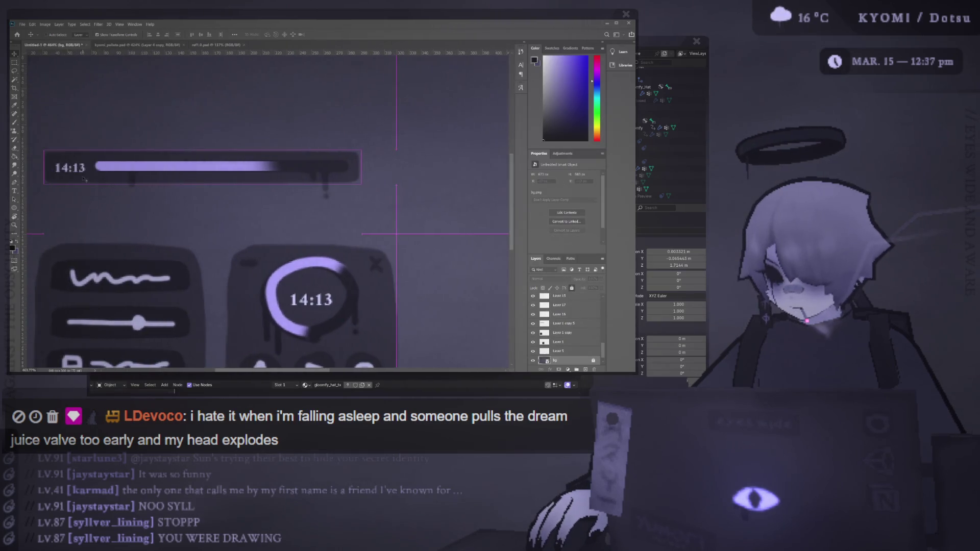
scroll(145, 188, "down", 3)
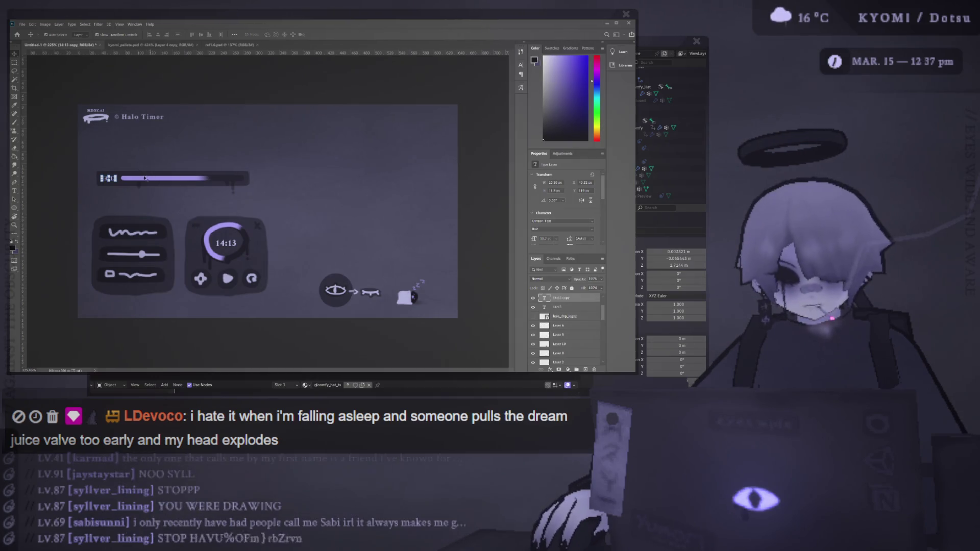
Drag the 14:13 progress bar next to the Halo Timer title and fit the mockup in view
scroll(108, 168, "up", 2)
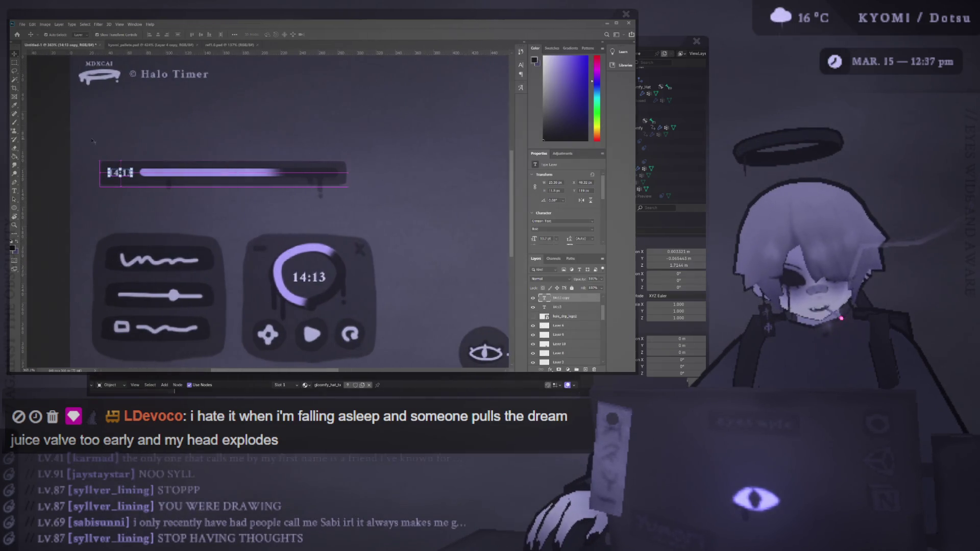
scroll(43, 115, "down", 2)
mouse_move(133, 181)
left_mouse_down()
mouse_move(157, 190)
mouse_move(184, 246)
mouse_move(169, 239)
mouse_move(129, 132)
mouse_move(145, 296)
mouse_move(126, 305)
mouse_move(143, 152)
mouse_move(128, 124)
mouse_move(230, 123)
mouse_move(215, 121)
left_mouse_up()
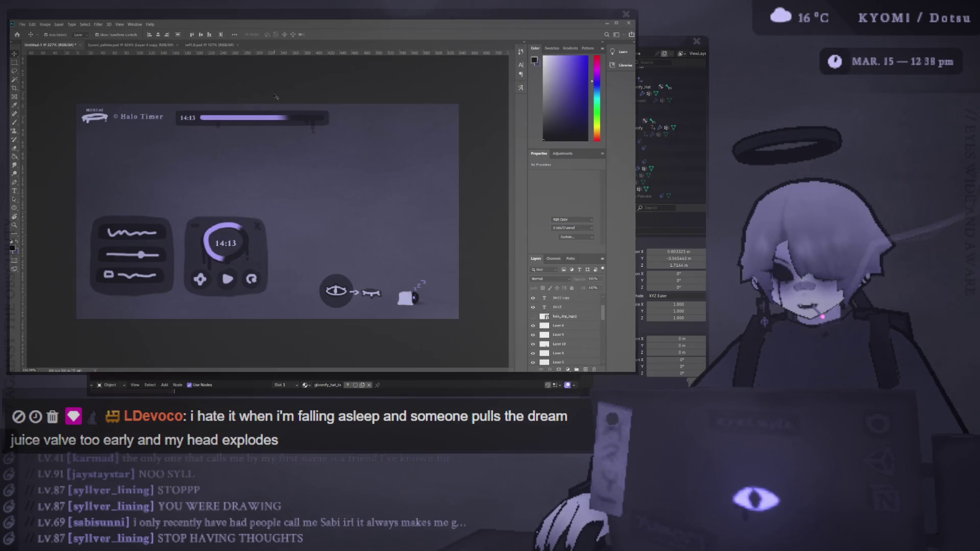
key("ctrl+plus")
key("ctrl+0")
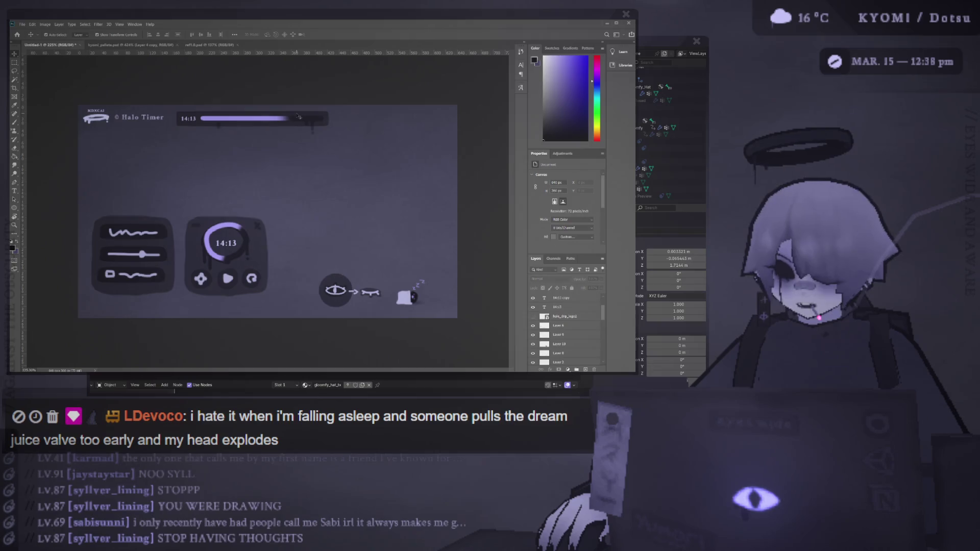
key("ctrl+minus")
key("ctrl+minus")
key("ctrl+minus")
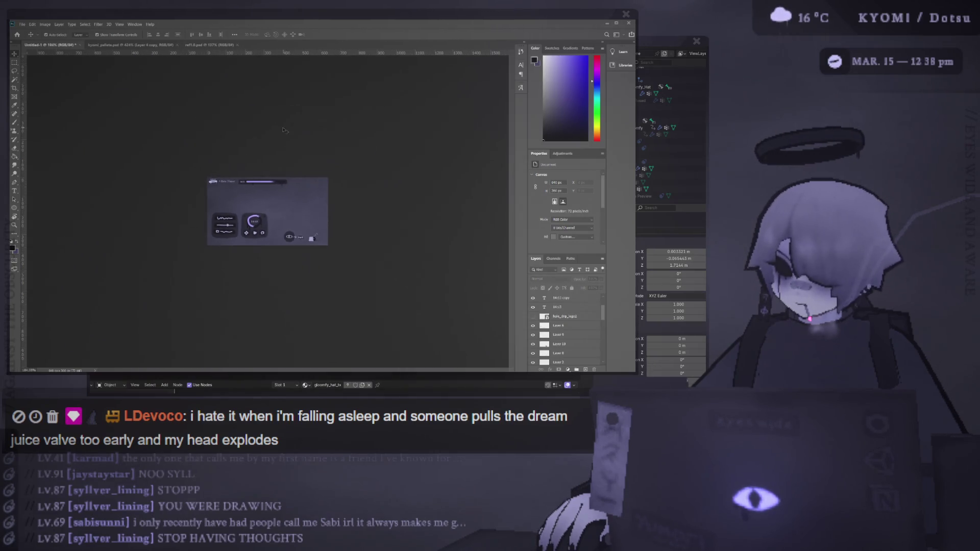
key("ctrl+0")
key("ctrl+minus")
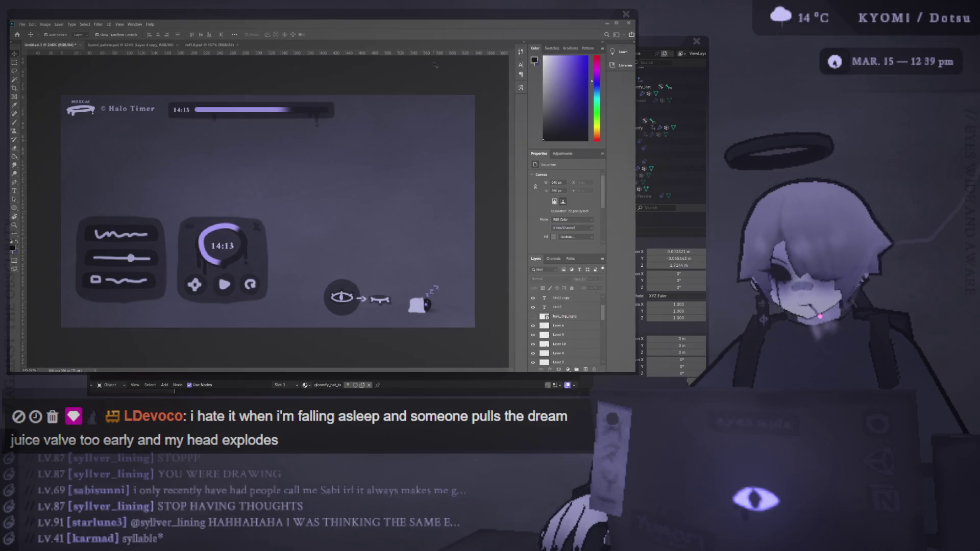
Drag the 14:13 progress bar down below the header and deselect it
scroll(258, 209, "down", 2)
scroll(258, 210, "up", 1)
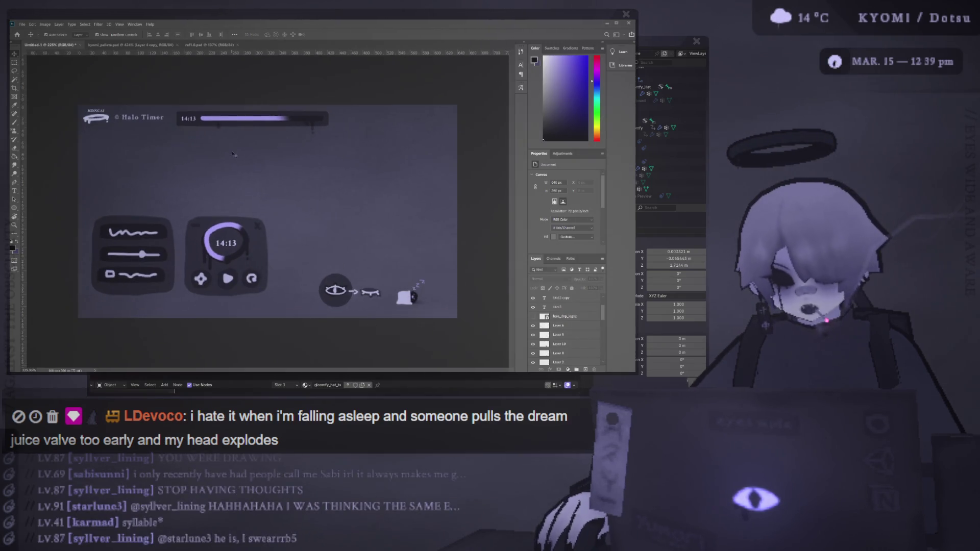
left_click(188, 120)
mouse_move(189, 121)
left_mouse_down()
mouse_move(207, 199)
mouse_move(120, 200)
mouse_move(207, 194)
mouse_move(199, 200)
left_mouse_up()
scroll(199, 202, "down", 2)
scroll(201, 202, "up", 3)
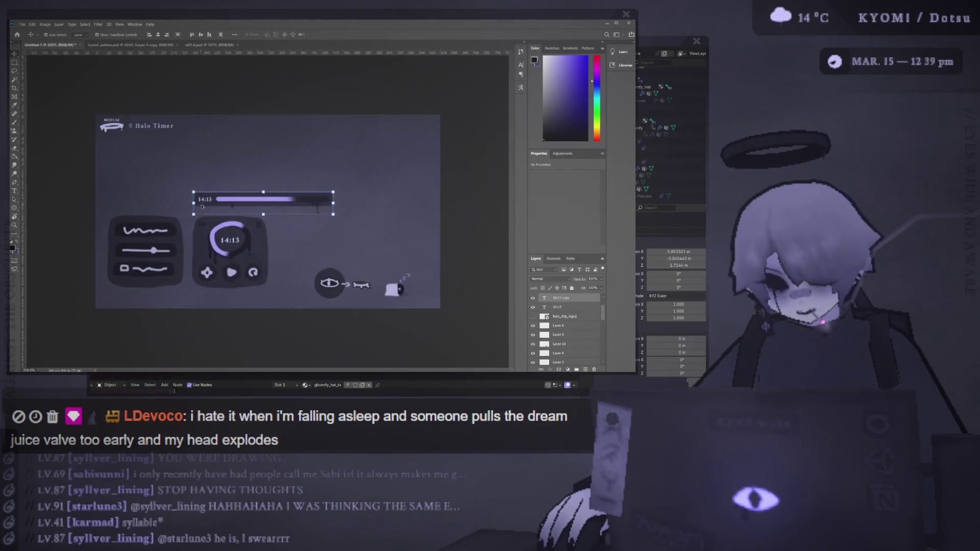
left_click(204, 205)
scroll(265, 203, "up", 2)
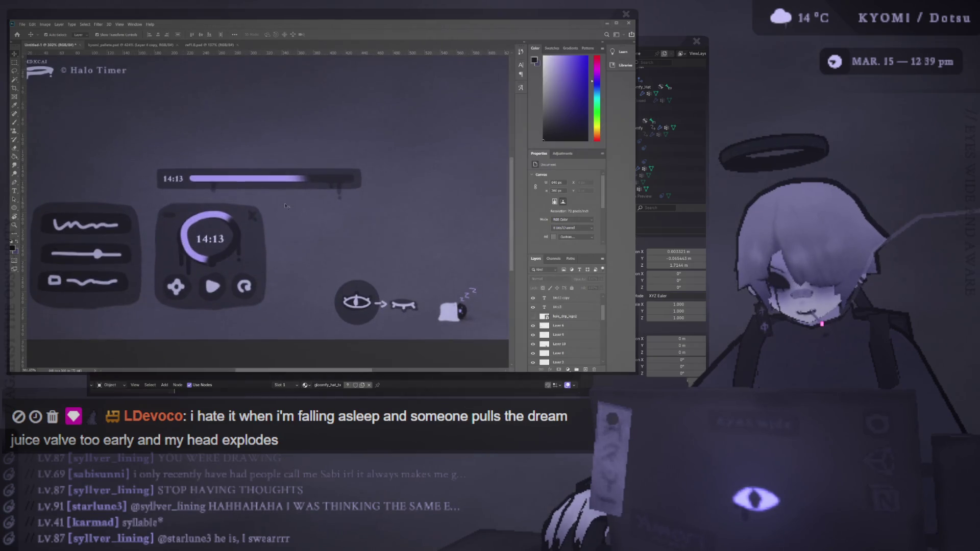
scroll(275, 199, "down", 1)
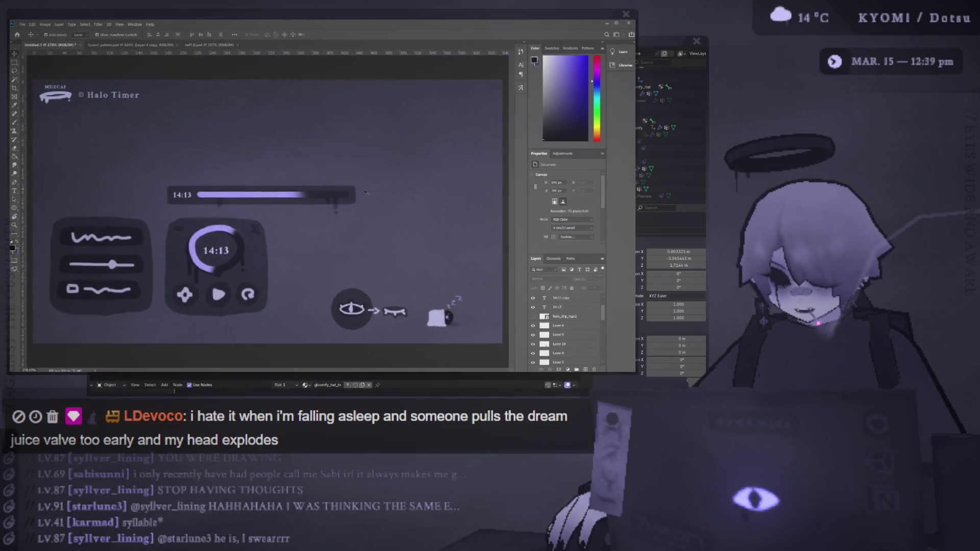
Discard a trial half-size shrink of the 14:13 bar and raise it about 66 px
left_click(289, 196)
scroll(269, 212, "down", 4)
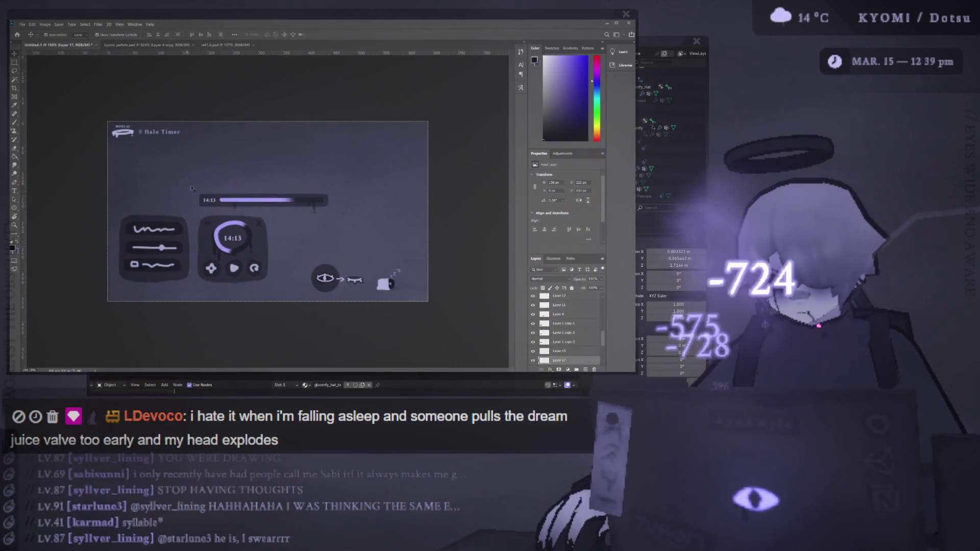
left_click(287, 208)
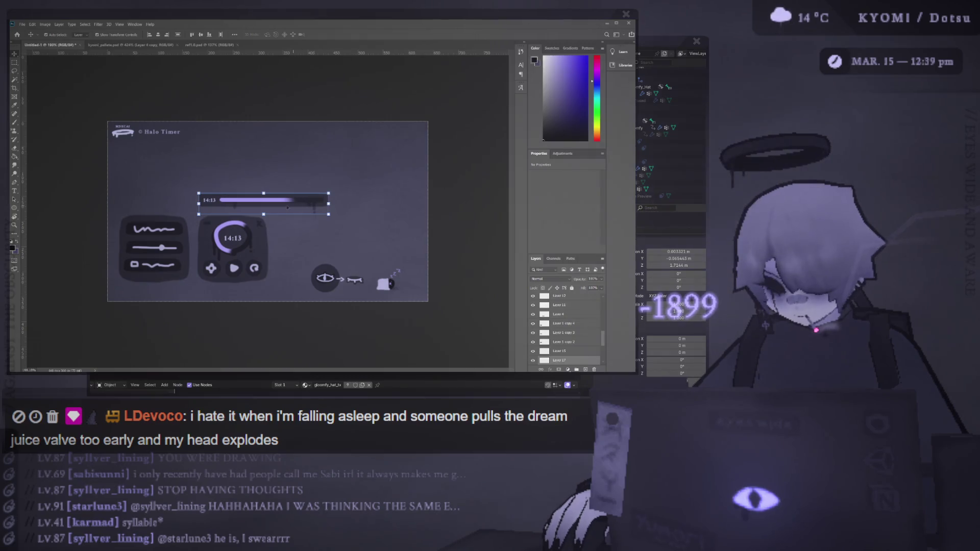
left_click_drag(330, 204, 268, 210)
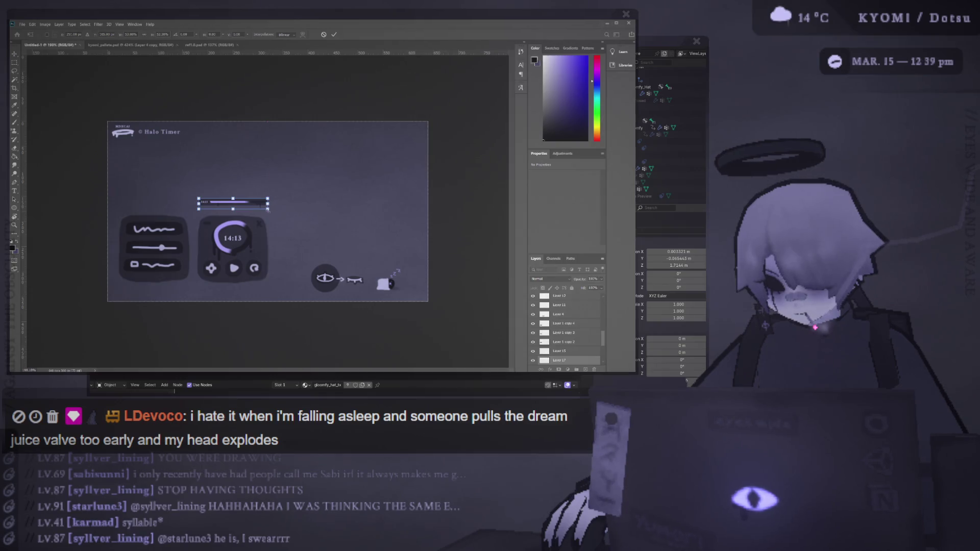
scroll(268, 209, "up", 3)
key("ctrl+0")
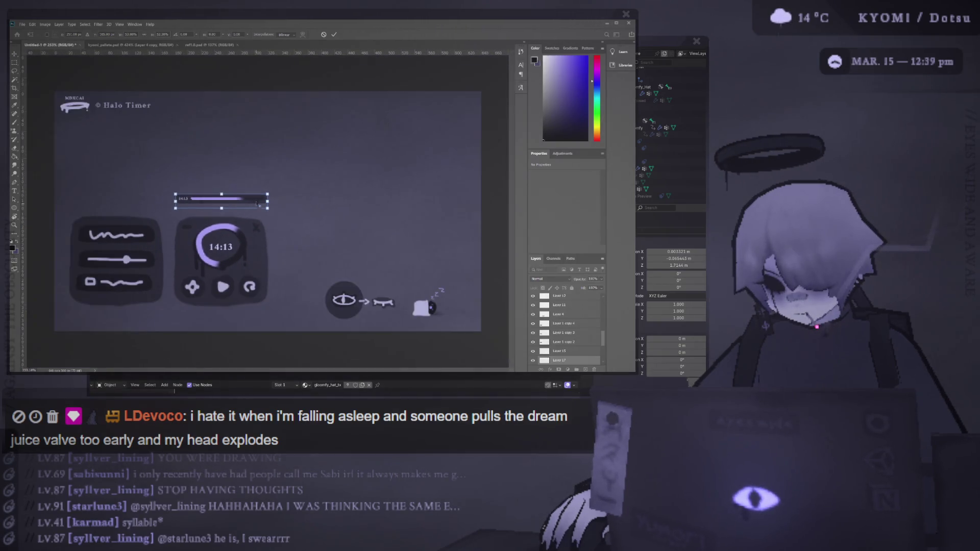
left_click(334, 34)
scroll(256, 200, "down", 2)
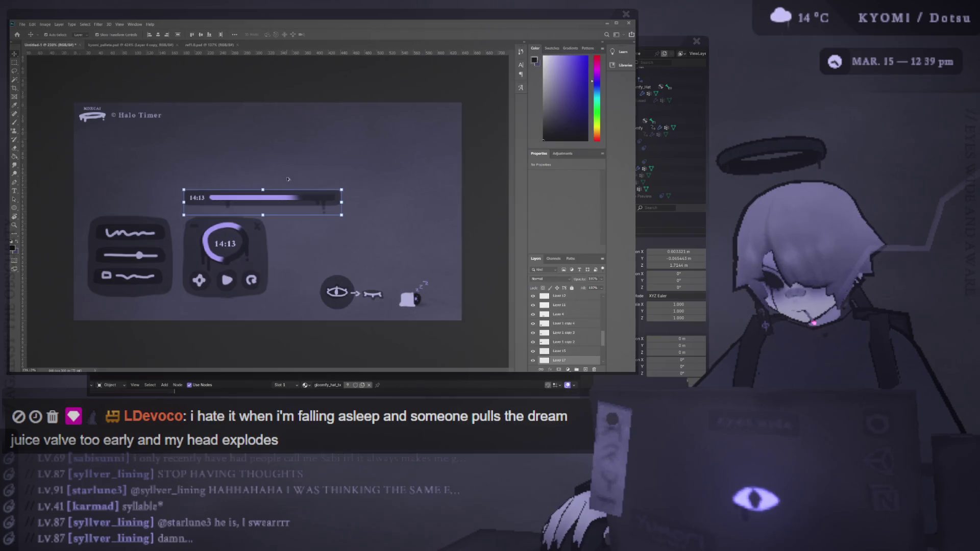
left_click_drag(266, 207, 261, 173)
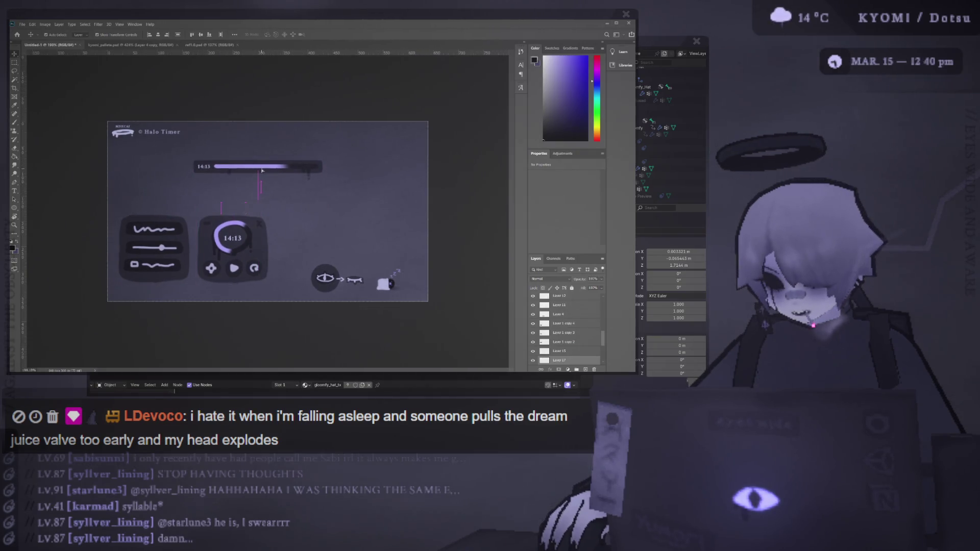
Marquee-select the eye-and-sleep icons and move them to the canvas top-right
left_click(389, 284)
left_click_drag(390, 284, 373, 136)
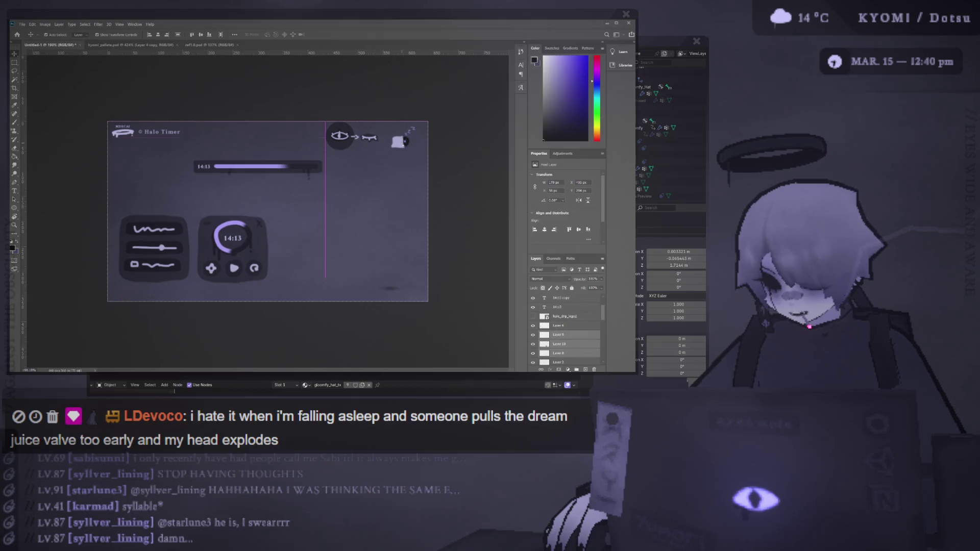
key("ctrl+z")
left_click_drag(306, 239, 413, 304)
left_click_drag(358, 286, 359, 148)
Shift the 14:13 progress bar left, then move the controls cards right and scale them larger
mouse_move(216, 167)
left_mouse_down()
mouse_move(216, 194)
mouse_move(216, 166)
left_mouse_up()
left_click_drag(324, 171, 274, 180)
left_click(164, 240)
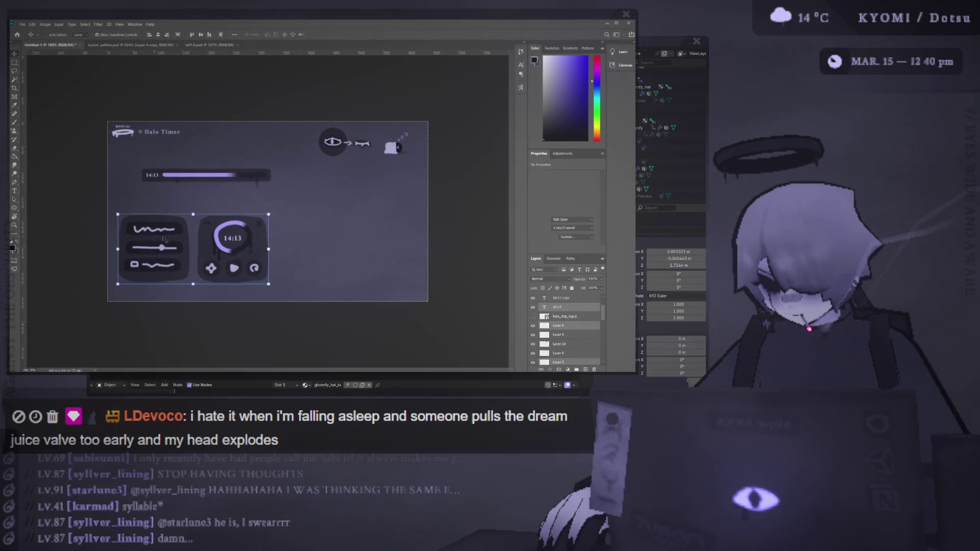
left_click_drag(164, 240, 210, 238)
key("ctrl+t")
left_click_drag(315, 248, 350, 258)
left_click(335, 35)
Reposition the 14:13 progress bar, ending slightly left and up
left_click(189, 176)
mouse_move(189, 177)
left_mouse_down()
mouse_move(257, 187)
mouse_move(269, 203)
left_mouse_up()
scroll(269, 203, "up", 2)
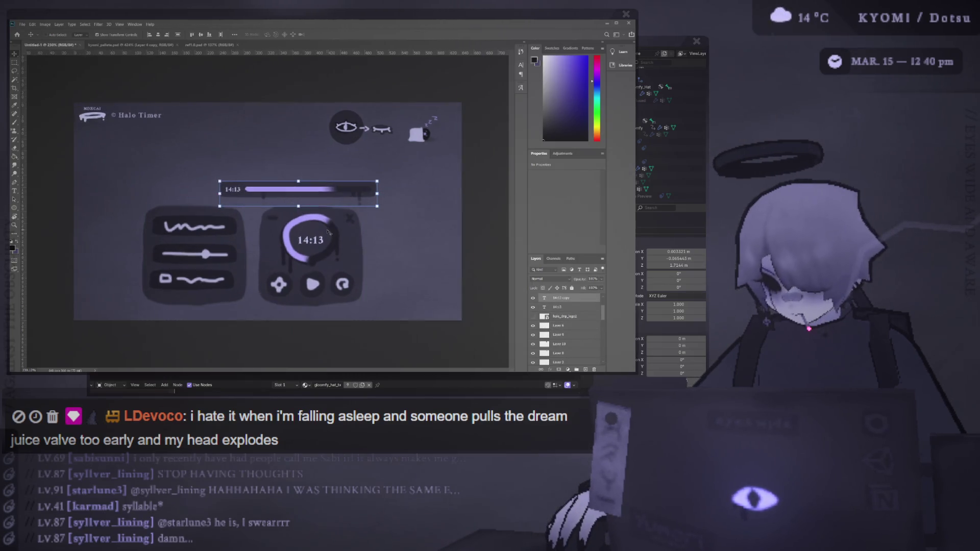
left_click(390, 220)
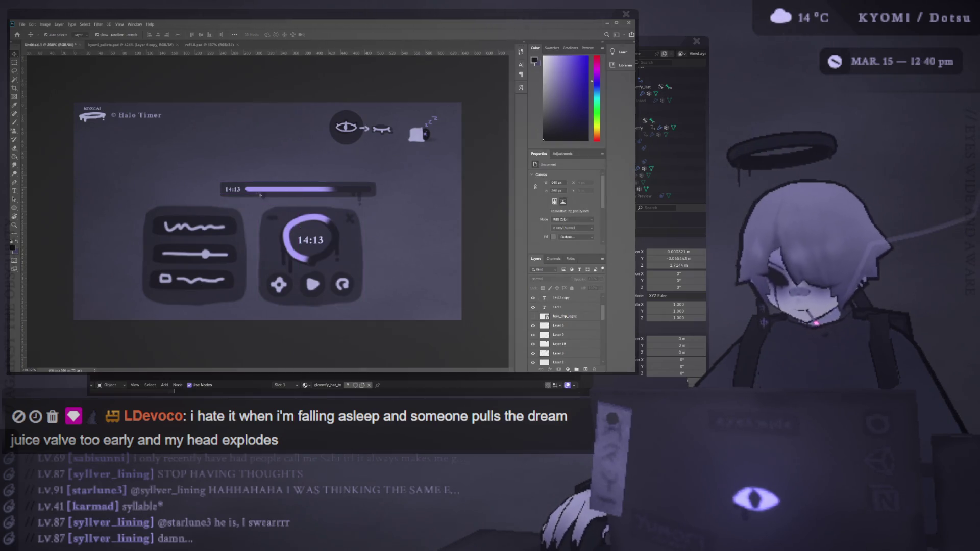
left_click_drag(261, 195, 192, 183)
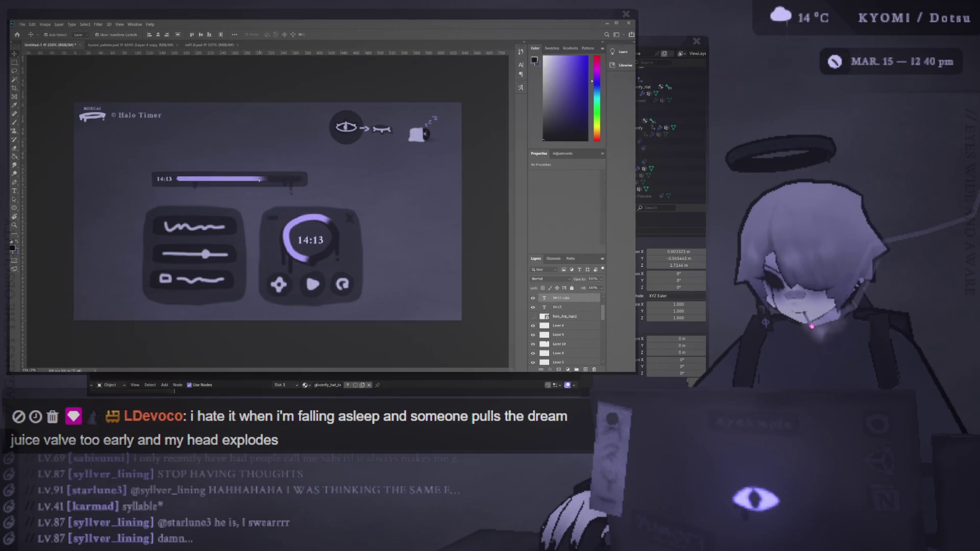
scroll(260, 180, "down", 5)
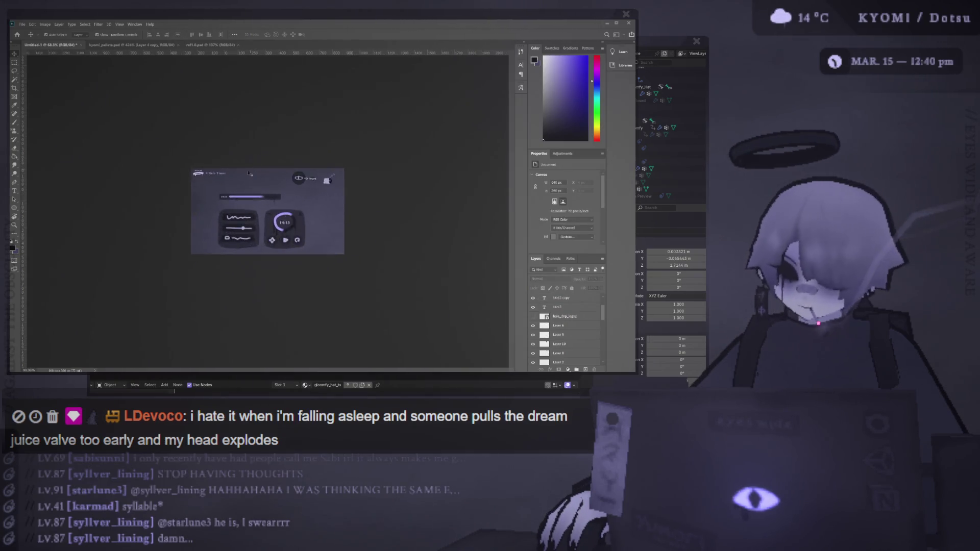
scroll(249, 174, "up", 3)
Line up both cards further left beneath the 14:13 bar, which sits just below the title
left_click_drag(355, 248, 186, 204)
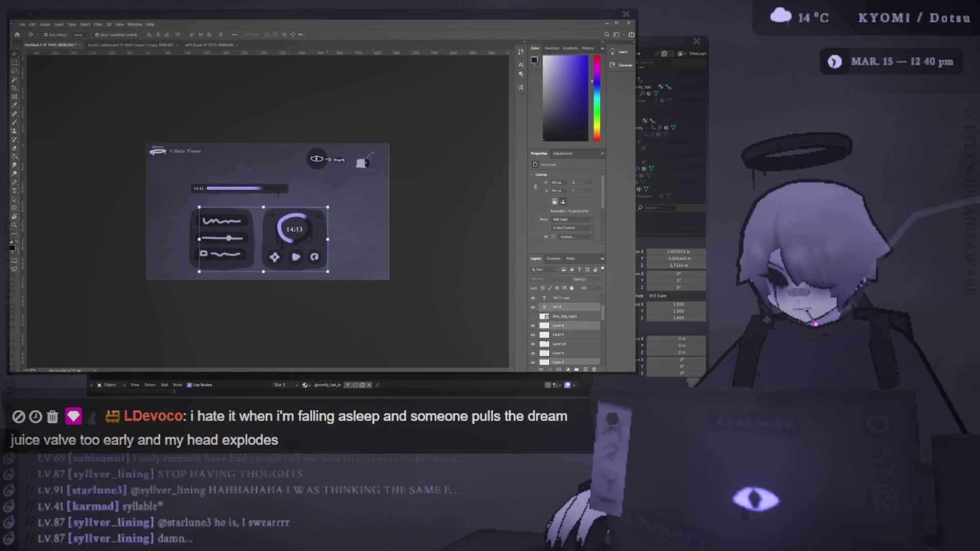
mouse_move(237, 230)
left_mouse_down()
mouse_move(199, 228)
mouse_move(204, 234)
left_mouse_up()
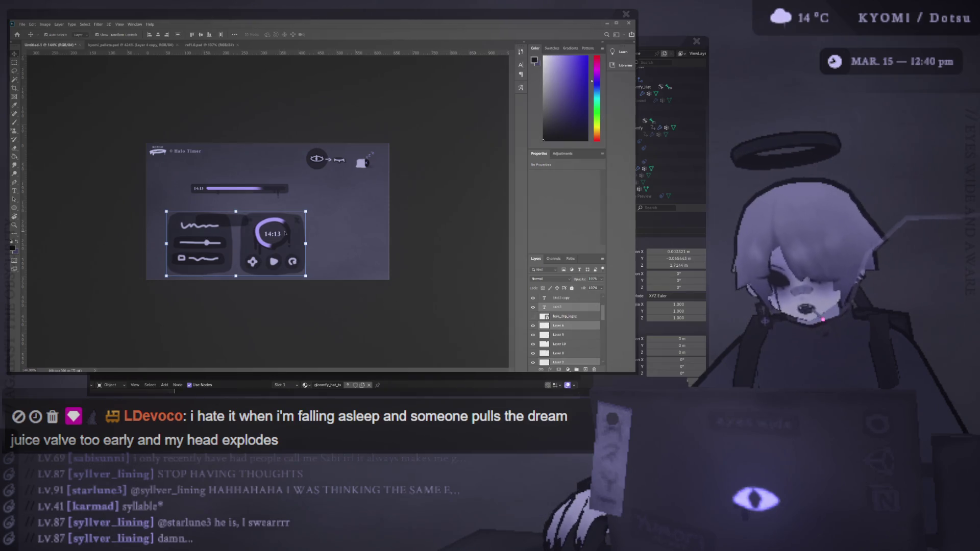
left_click_drag(285, 233, 307, 229)
left_click(250, 194)
mouse_move(250, 194)
left_mouse_down()
mouse_move(218, 174)
mouse_move(226, 183)
left_mouse_up()
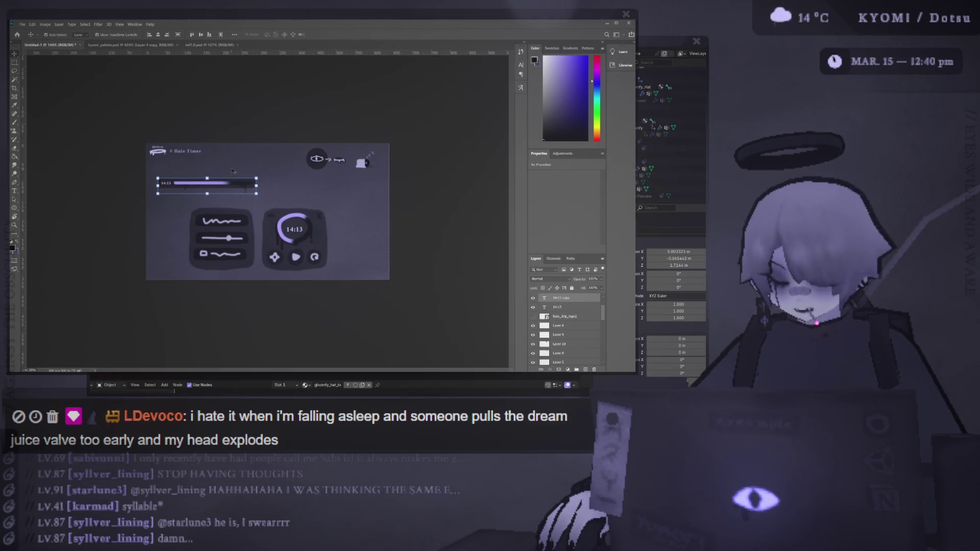
left_click_drag(269, 247, 232, 247)
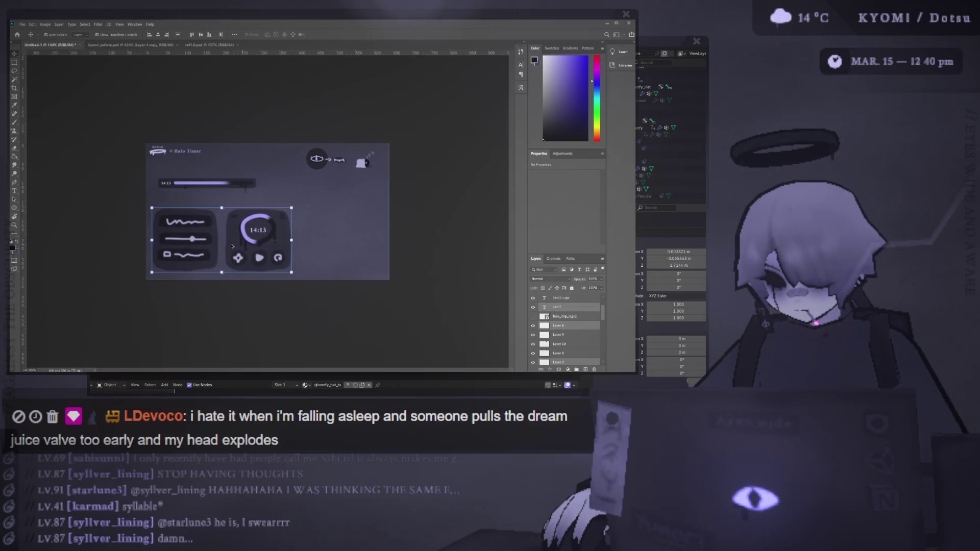
left_click(282, 244)
key("ctrl+plus")
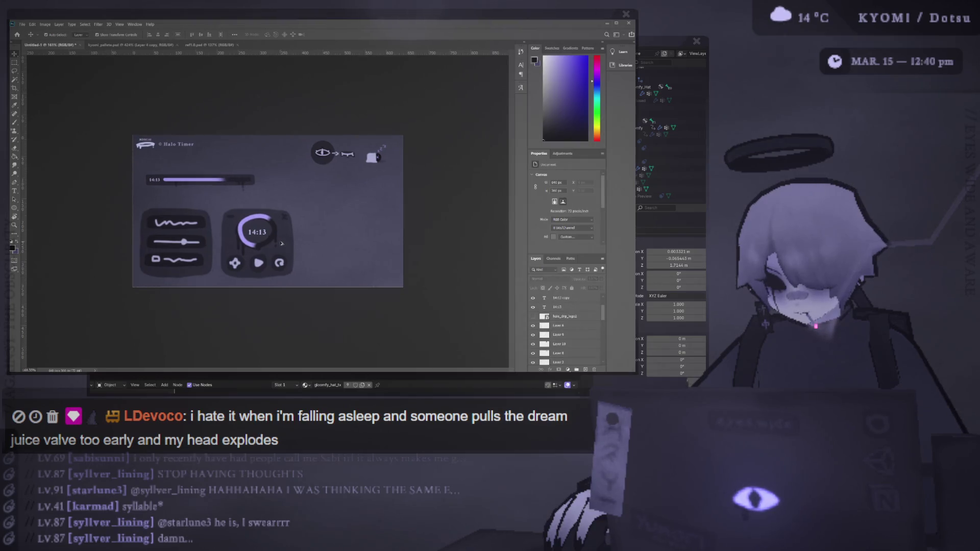
left_click(255, 240)
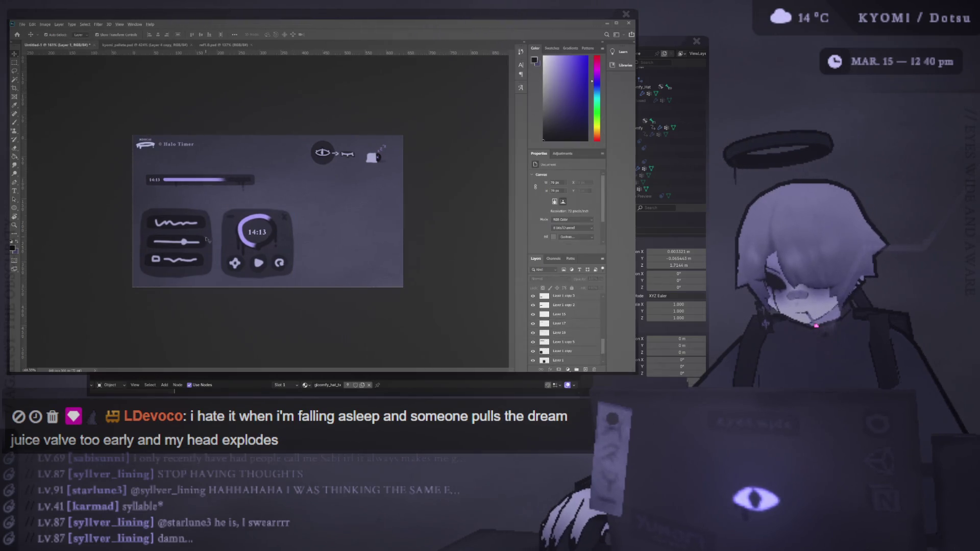
left_click_drag(207, 240, 380, 240)
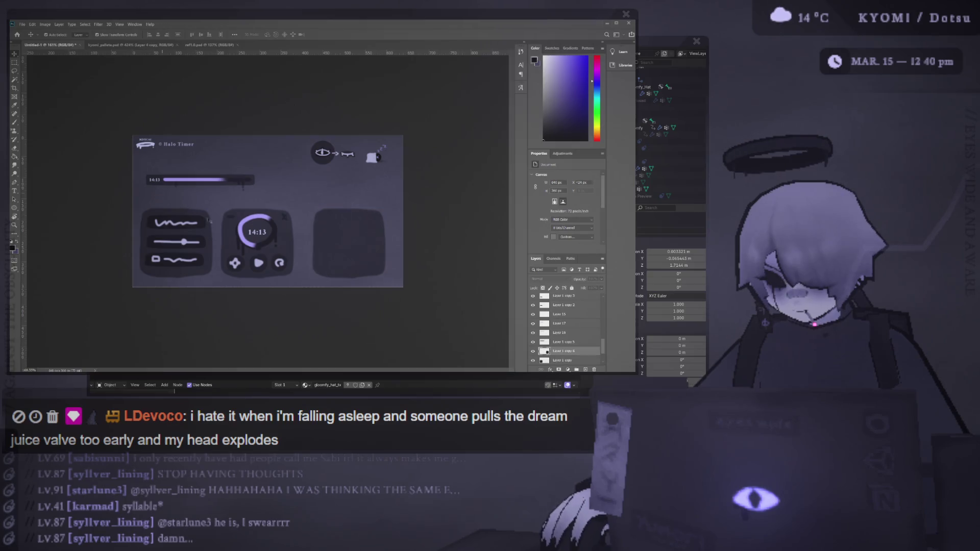
left_click(209, 221)
mouse_move(294, 243)
left_mouse_down()
mouse_move(240, 296)
mouse_move(137, 240)
mouse_move(289, 245)
mouse_move(120, 240)
mouse_move(306, 245)
mouse_move(90, 211)
left_mouse_up()
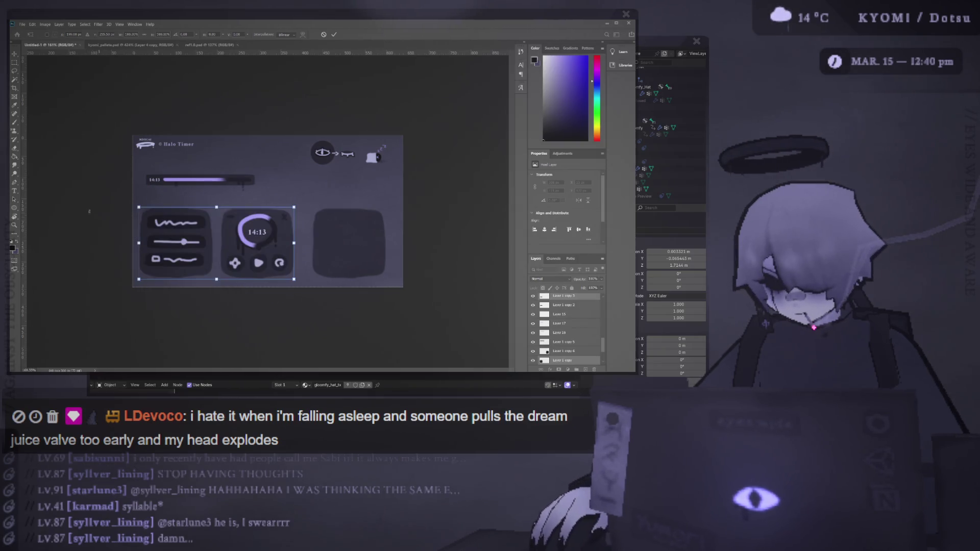
left_click(334, 36)
key("ctrl+t")
mouse_move(294, 243)
left_mouse_down()
mouse_move(272, 243)
mouse_move(253, 226)
left_mouse_up()
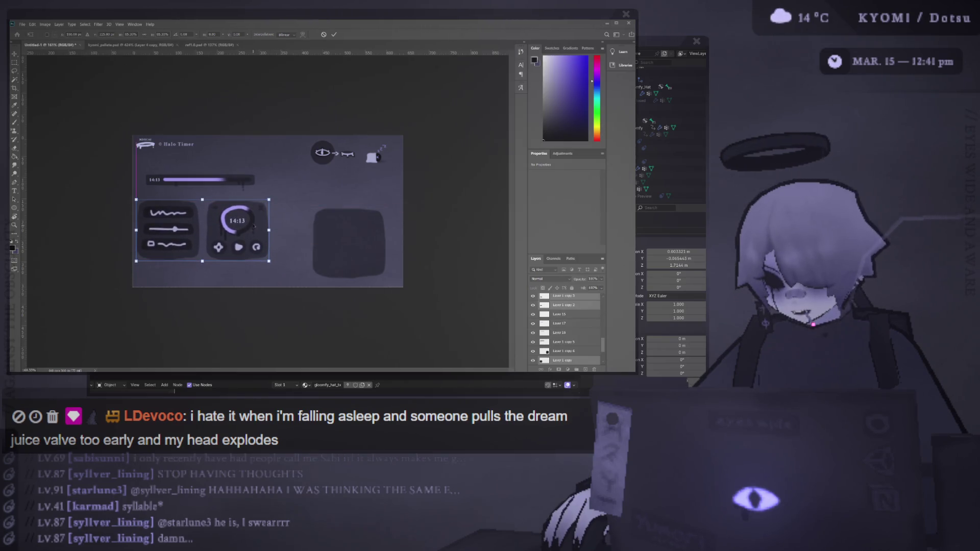
mouse_move(106, 170)
left_mouse_down()
mouse_move(181, 238)
mouse_move(97, 183)
mouse_move(94, 224)
mouse_move(93, 190)
left_mouse_up()
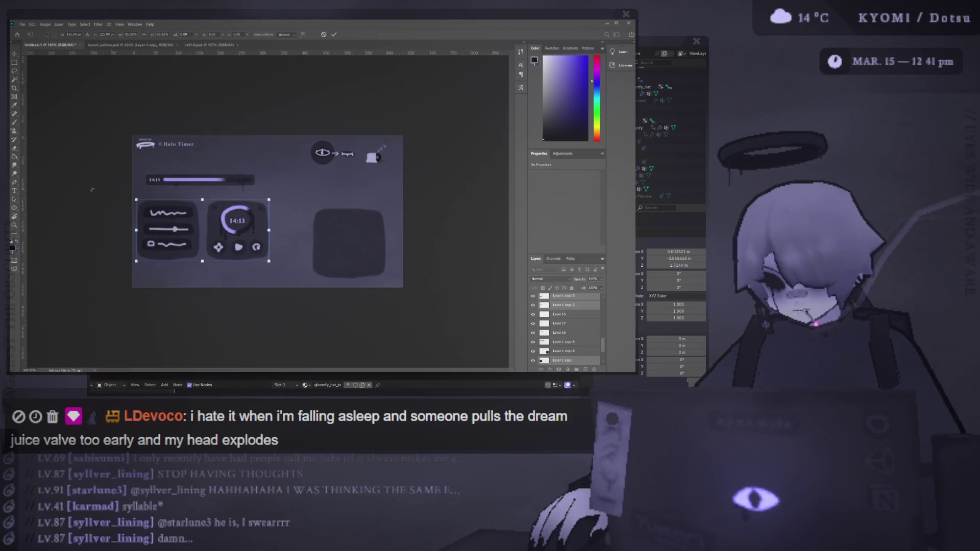
left_click(334, 35)
scroll(268, 212, "up", 3)
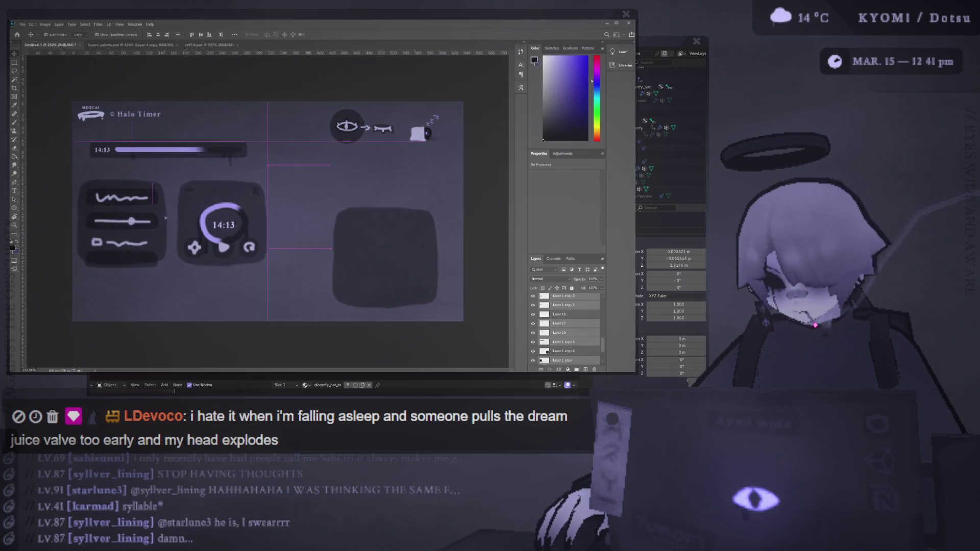
left_click(102, 166, "shift")
left_click_drag(56, 154, 214, 261)
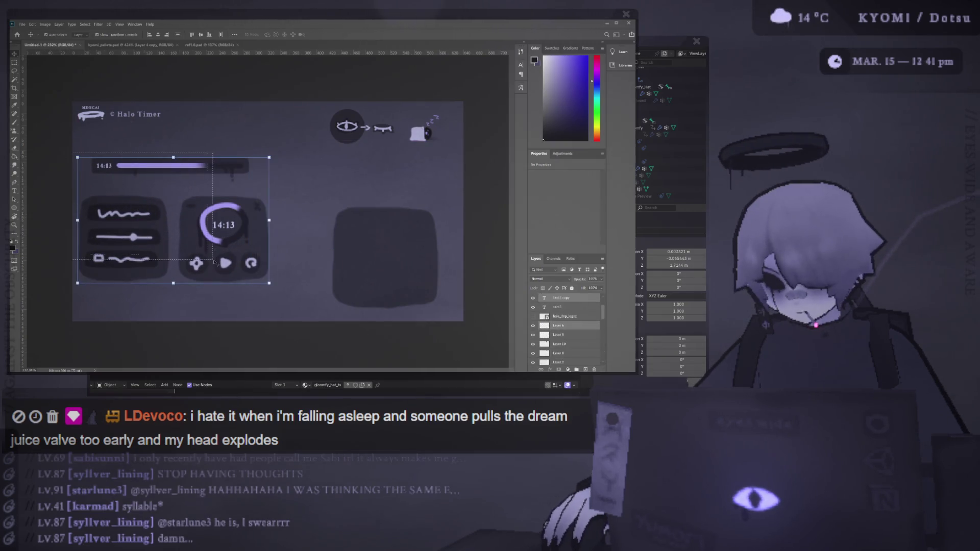
left_click_drag(273, 290, 274, 291)
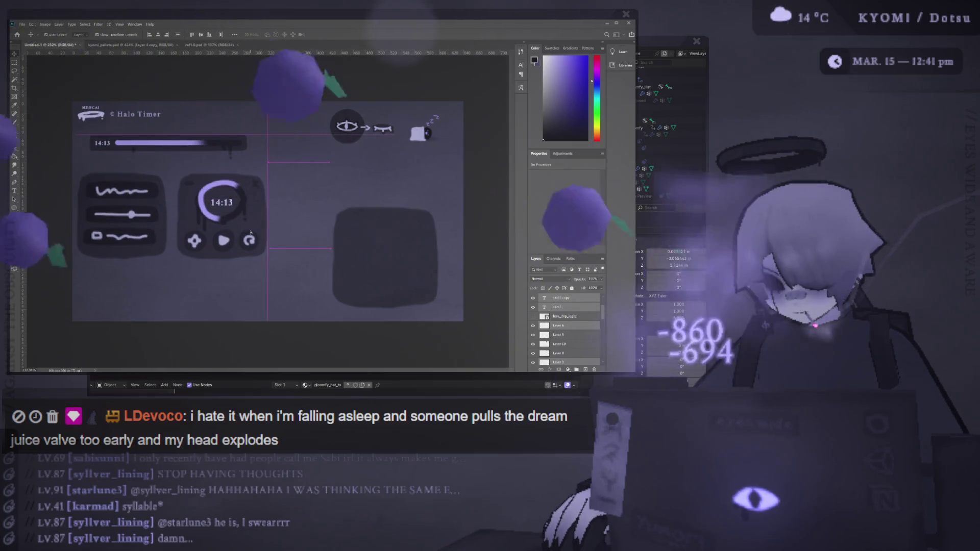
scroll(217, 240, "down", 3)
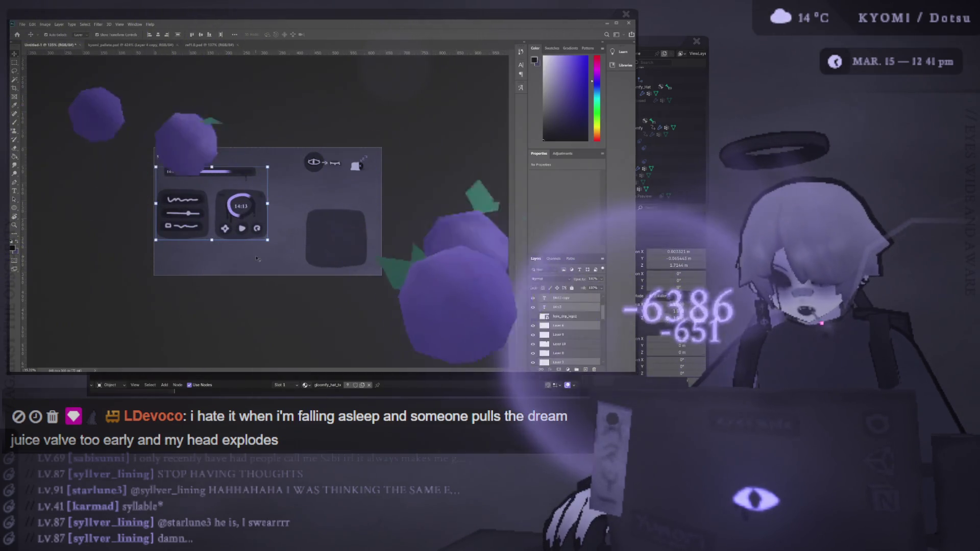
scroll(256, 265, "down", 2)
scroll(253, 266, "up", 2)
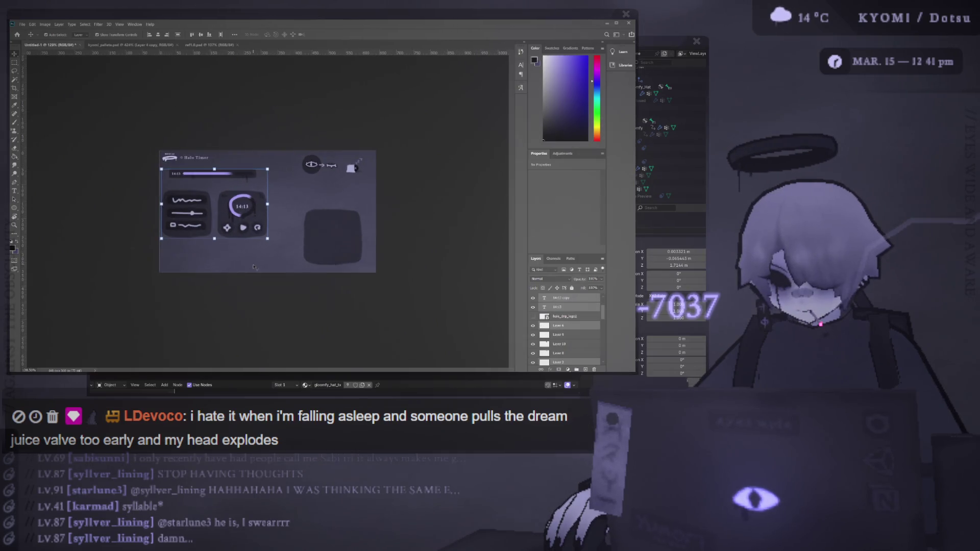
key("ctrl")
left_click(437, 254)
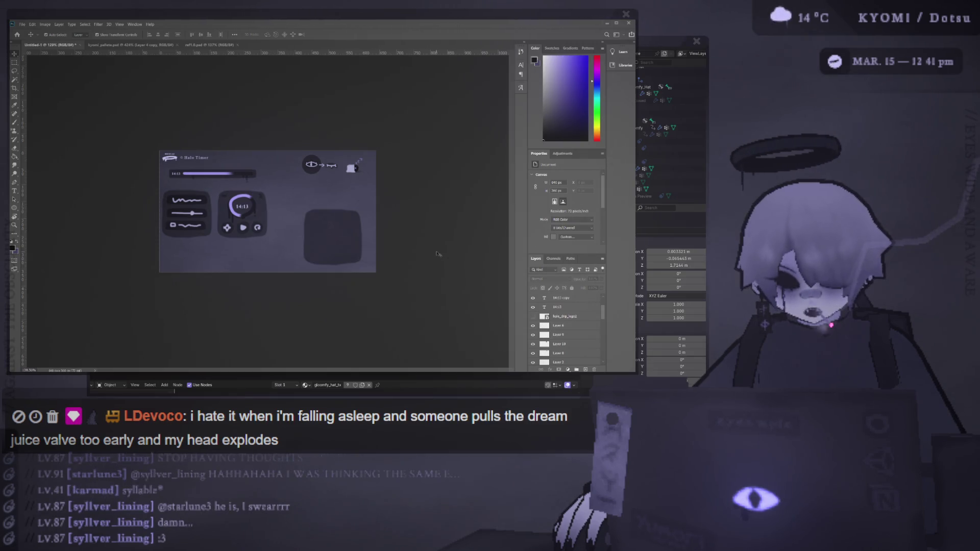
left_click(316, 229)
scroll(317, 229, "up", 3)
Squash the dark rounded square into a flat wide strip and place it beside the timer panel
left_click_drag(362, 252, 319, 245)
scroll(319, 246, "down", 4)
scroll(319, 246, "up", 5)
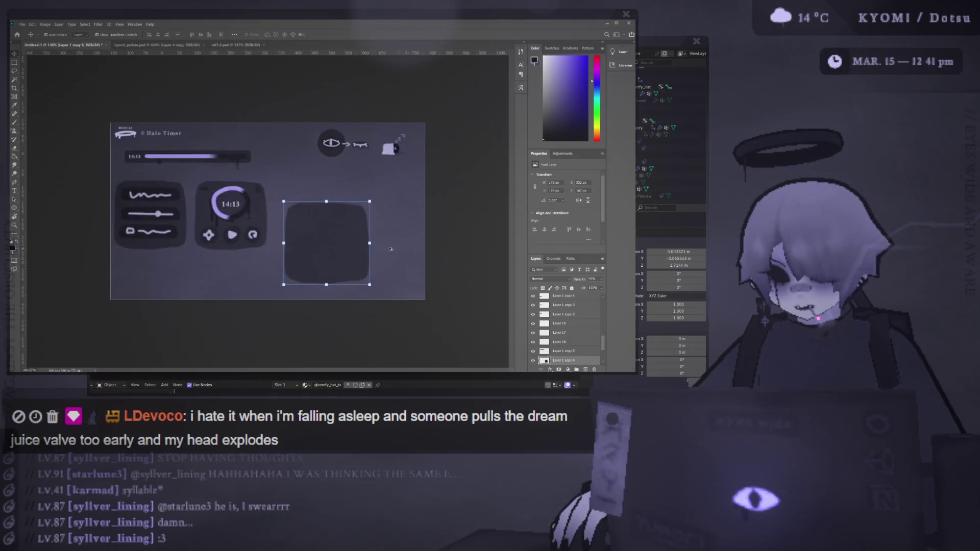
scroll(319, 245, "right", 2)
key("ctrl+t")
left_click_drag(277, 190, 281, 247)
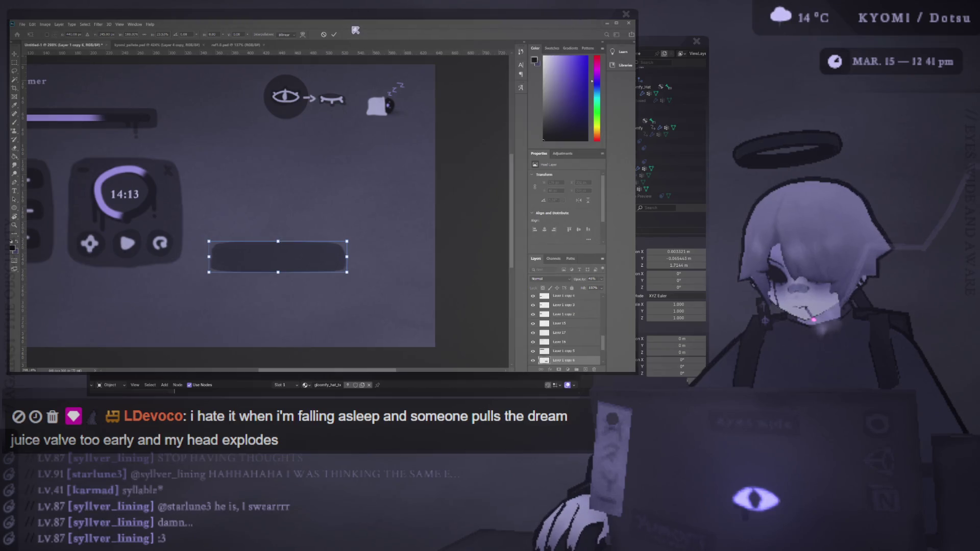
left_click(335, 34)
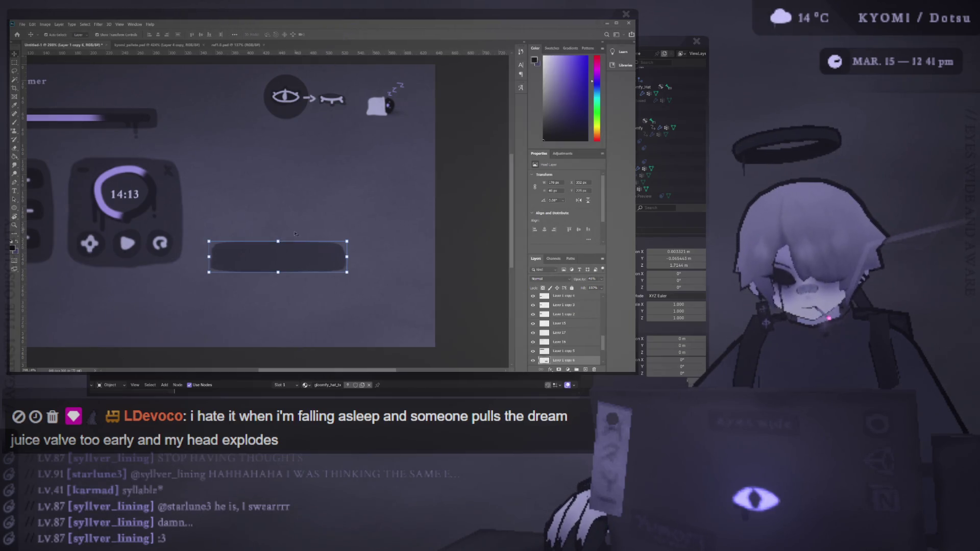
left_click_drag(283, 259, 290, 216)
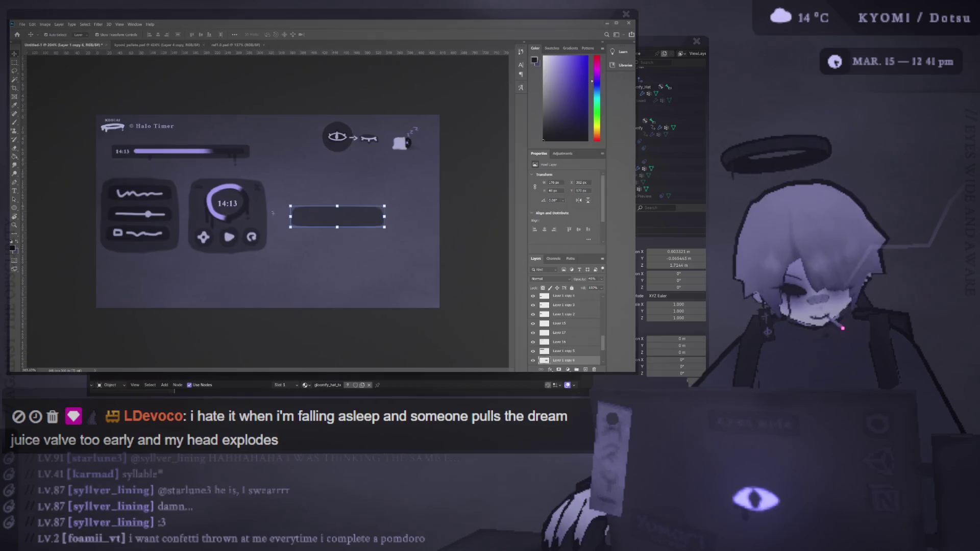
scroll(294, 203, "down", 2)
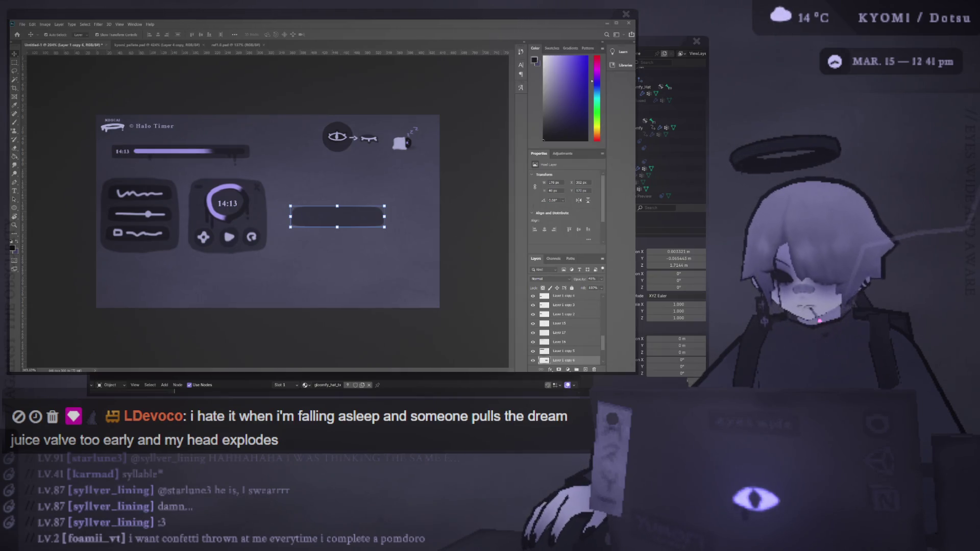
mouse_move(307, 216)
left_mouse_down()
mouse_move(245, 216)
mouse_move(301, 205)
mouse_move(298, 194)
left_mouse_up()
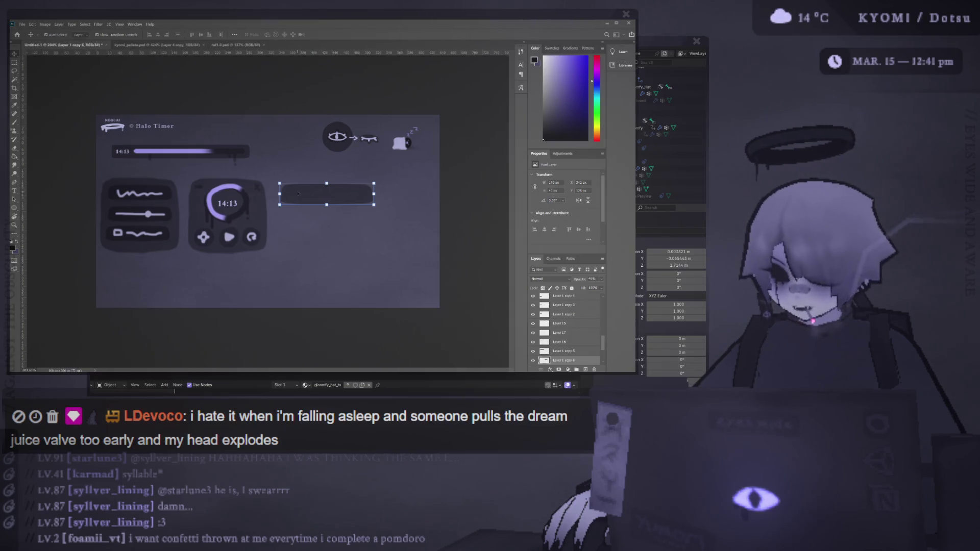
left_click_drag(92, 139, 253, 169)
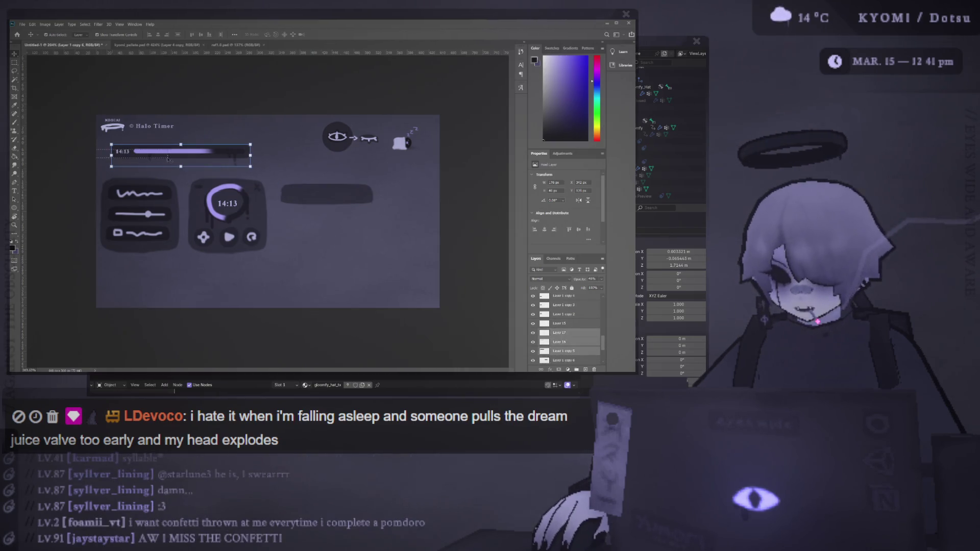
Drag the 14:13 progress bar down below the slider and timer panels, then deselect
mouse_move(180, 153)
left_mouse_down()
mouse_move(180, 275)
mouse_move(170, 281)
left_mouse_up()
left_click(158, 163)
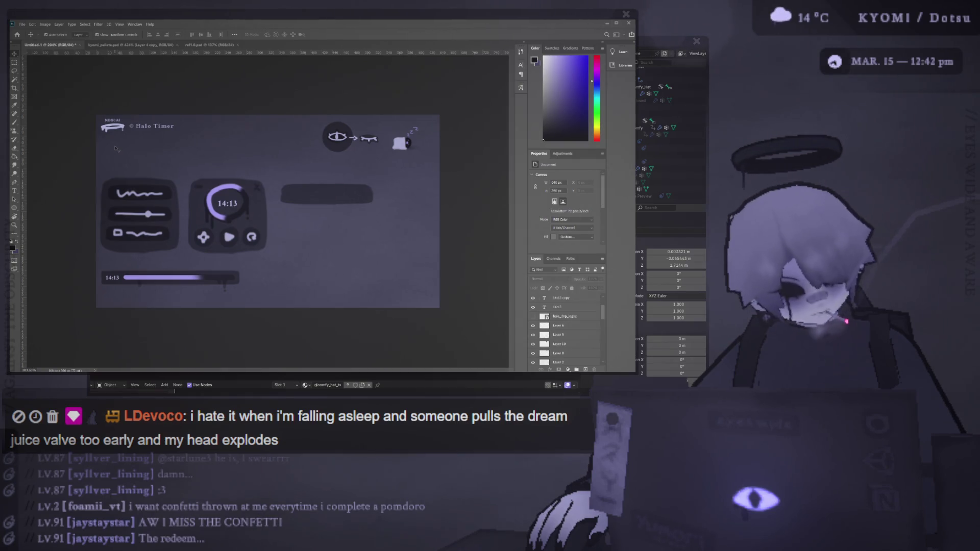
Add the text label 'sfx. + vfx' beneath the eye-and-sleep icons
key("t")
left_click(145, 152)
type("sfx")
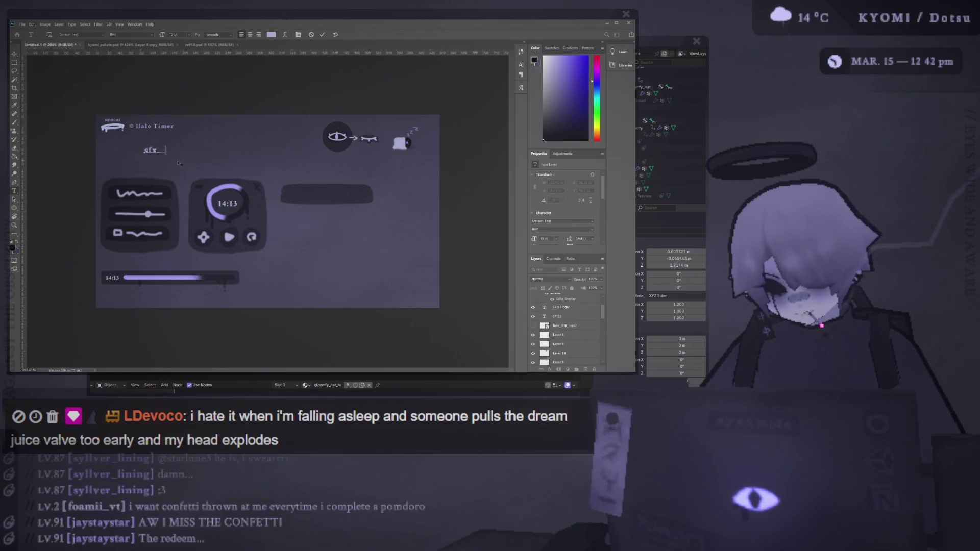
type(". + vfx")
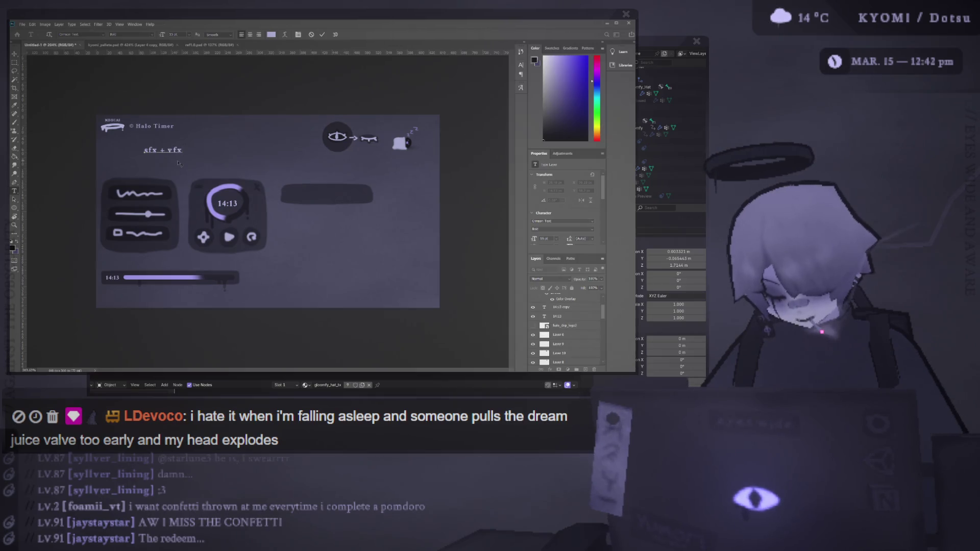
left_click(14, 54)
mouse_move(151, 152)
left_mouse_down()
mouse_move(114, 153)
mouse_move(387, 168)
mouse_move(351, 155)
mouse_move(390, 217)
mouse_move(416, 291)
mouse_move(403, 228)
mouse_move(317, 152)
mouse_move(391, 168)
left_mouse_up()
Delete the wide dark bar layer
left_click(285, 196)
scroll(269, 198, "up", 3)
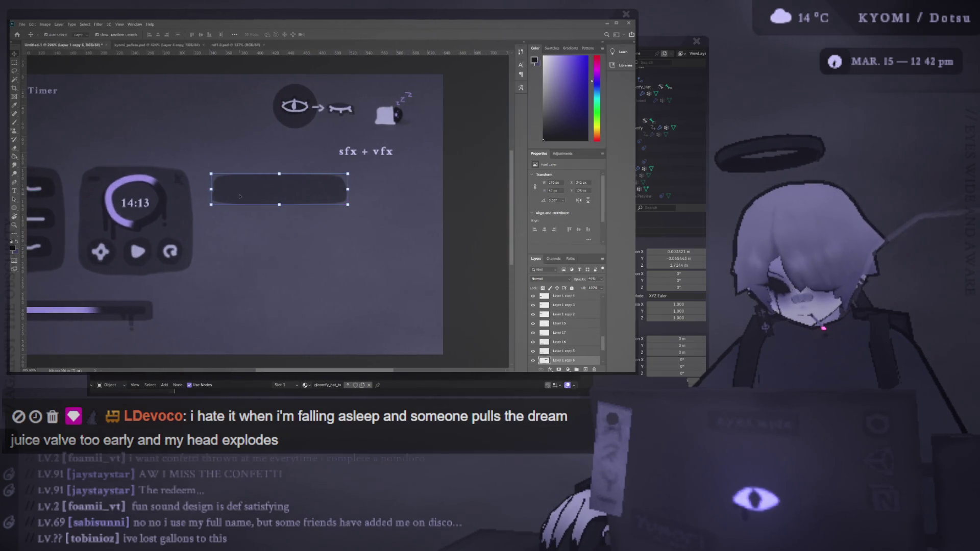
key("Delete")
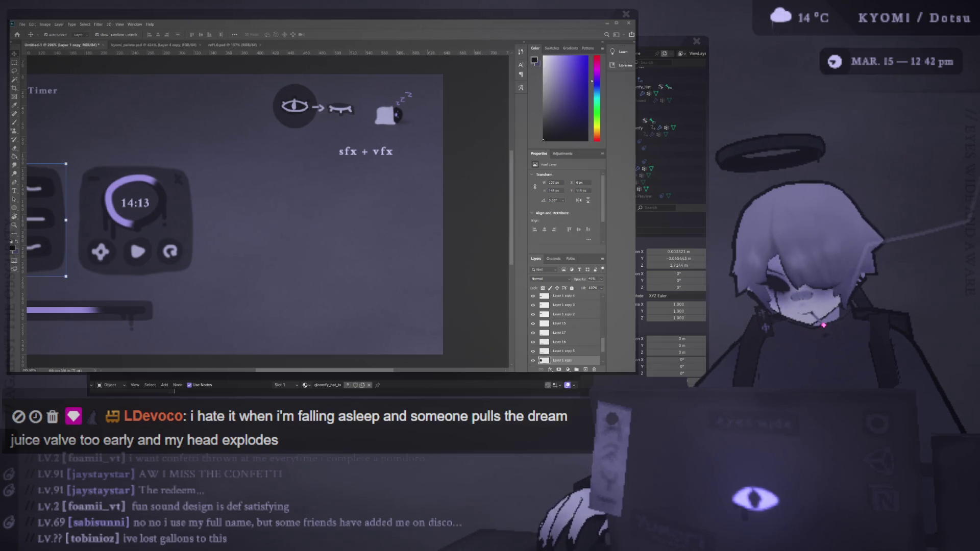
scroll(59, 124, "down", 2)
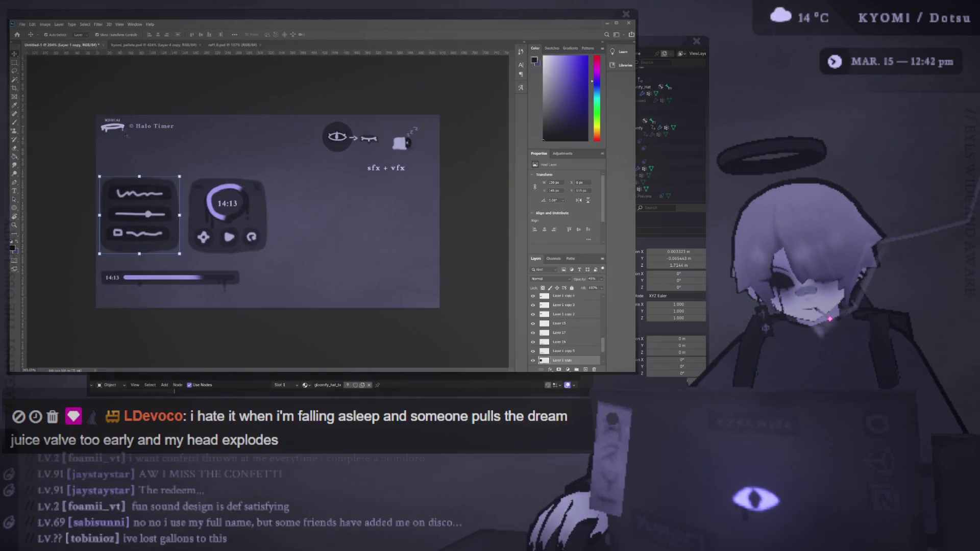
Alt-drag a copy of the slider panel to the right and shorten it
left_click(261, 209)
left_click_drag(264, 209, 375, 222)
key("ctrl+t")
mouse_move(341, 190)
left_mouse_down()
mouse_move(344, 220)
mouse_move(422, 250)
mouse_move(405, 251)
left_mouse_up()
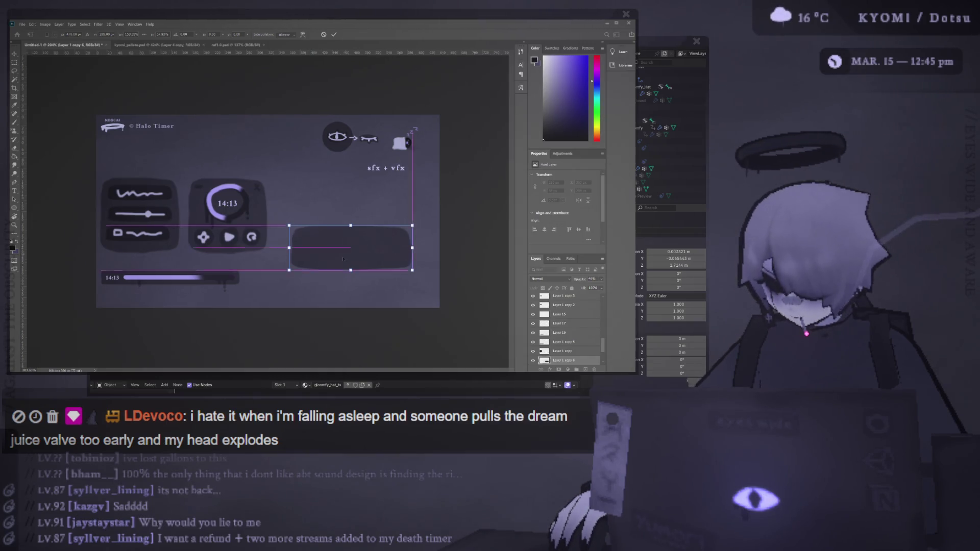
Widen the new dark bar slightly to the right and brush its right edge square
left_click_drag(308, 258, 303, 267)
left_click_drag(412, 258, 416, 258)
scroll(352, 239, "up", 3)
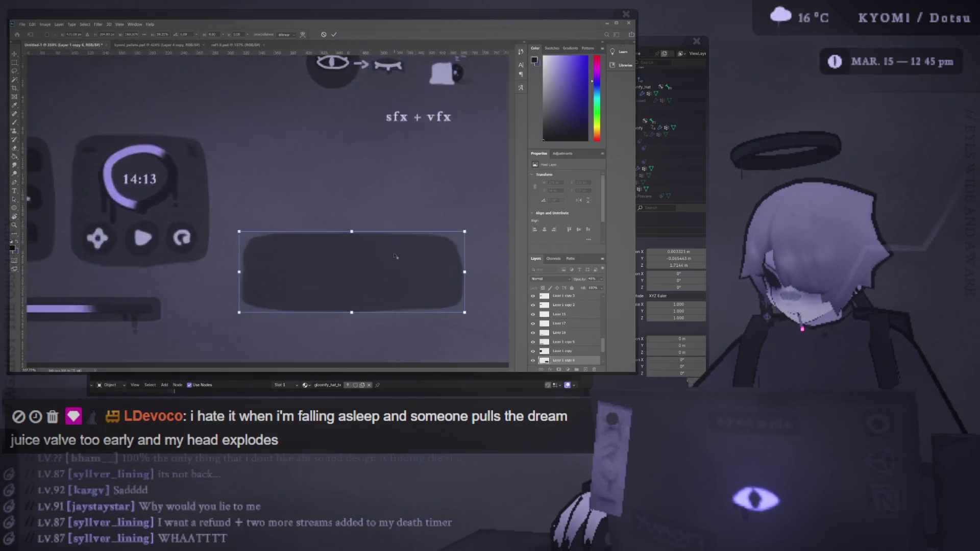
scroll(385, 233, "down", 3)
left_click(334, 34)
scroll(321, 187, "down", 1)
scroll(321, 188, "up", 2)
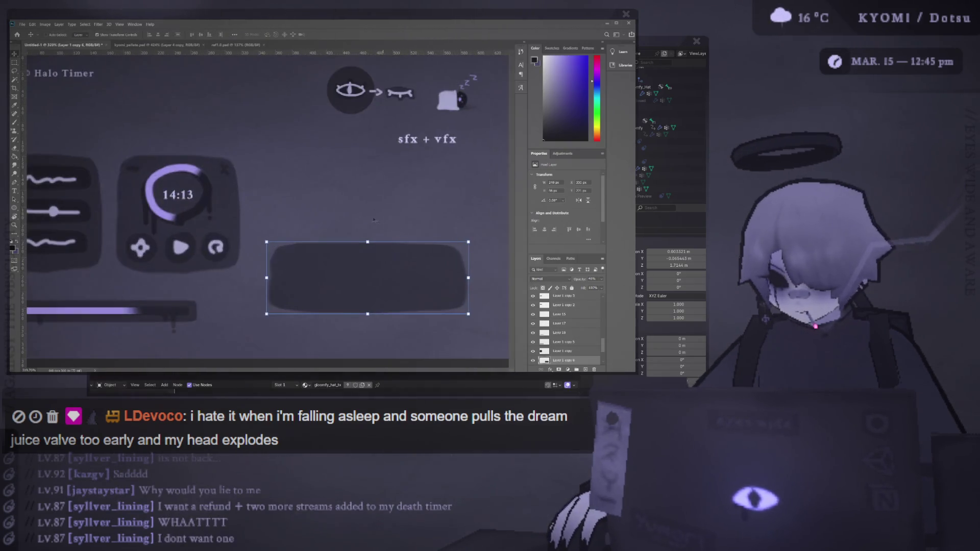
scroll(296, 196, "down", 1)
scroll(347, 234, "up", 3)
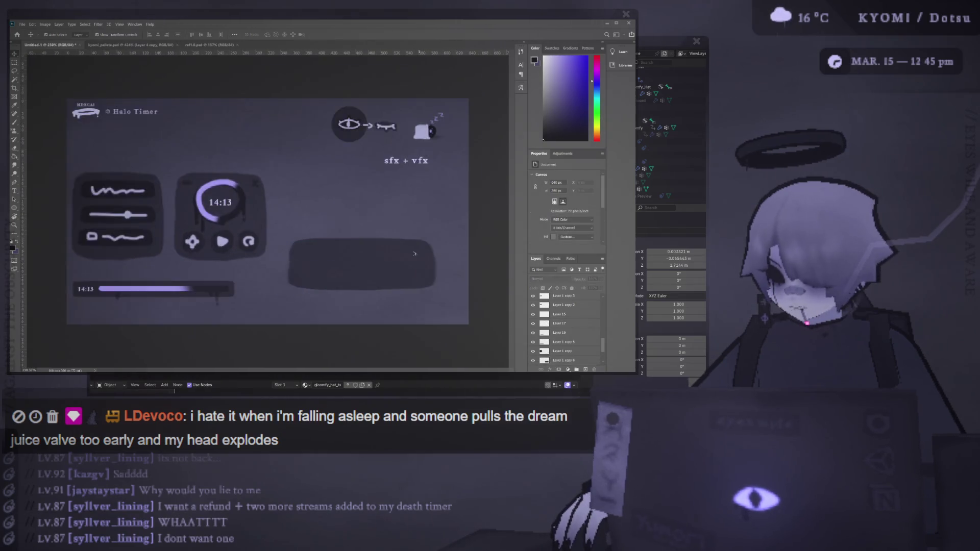
key("b")
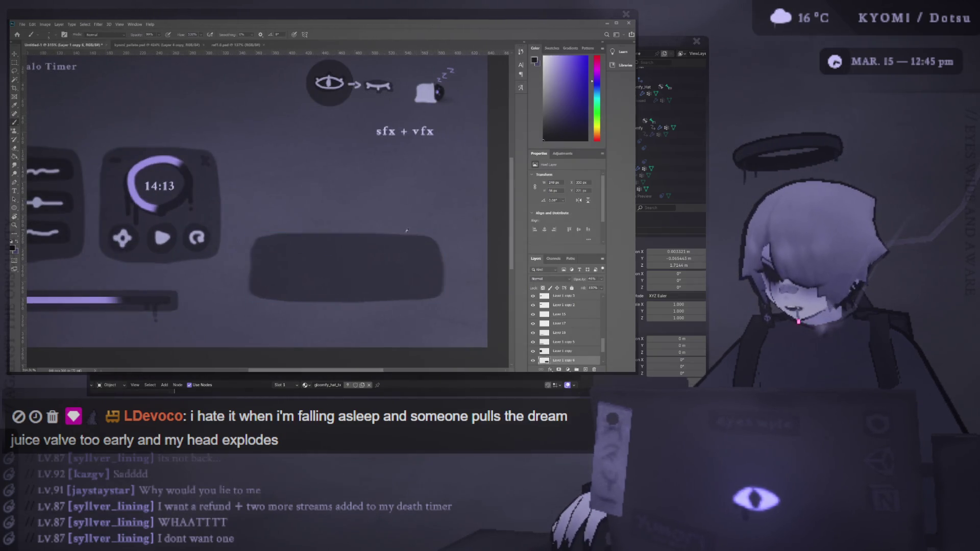
mouse_move(437, 246)
left_mouse_down()
mouse_move(436, 286)
mouse_move(332, 286)
mouse_move(271, 248)
mouse_move(253, 269)
mouse_move(277, 291)
mouse_move(421, 300)
mouse_move(251, 291)
left_mouse_up()
Erase the bar's left and bottom edges with a larger eraser and paint in its top-left corner
key("e")
key("bracketright")
key("bracketright")
key("bracketright")
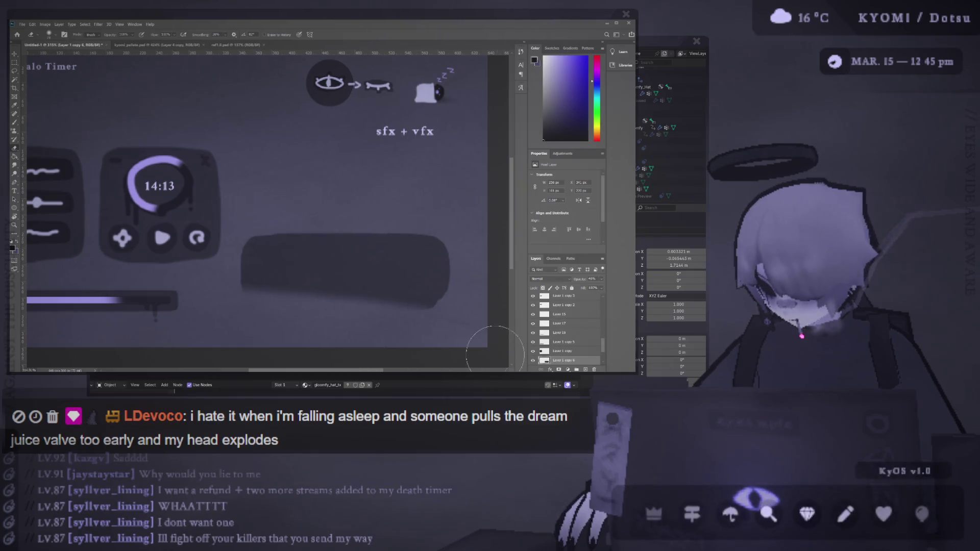
left_click_drag(325, 274, 278, 285)
key("b")
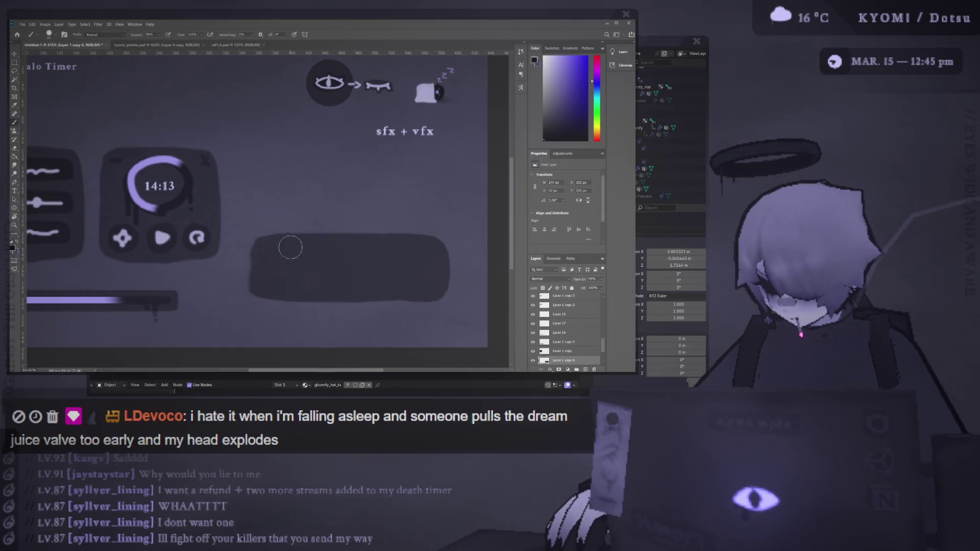
mouse_move(261, 247)
left_mouse_down()
mouse_move(265, 295)
mouse_move(429, 294)
left_mouse_up()
scroll(209, 224, "down", 5)
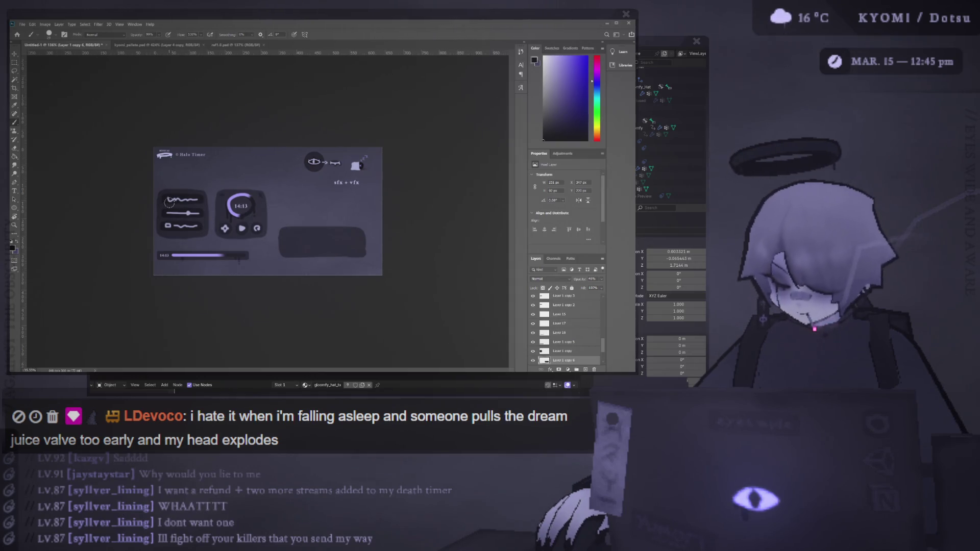
key("v")
scroll(269, 211, "up", 2)
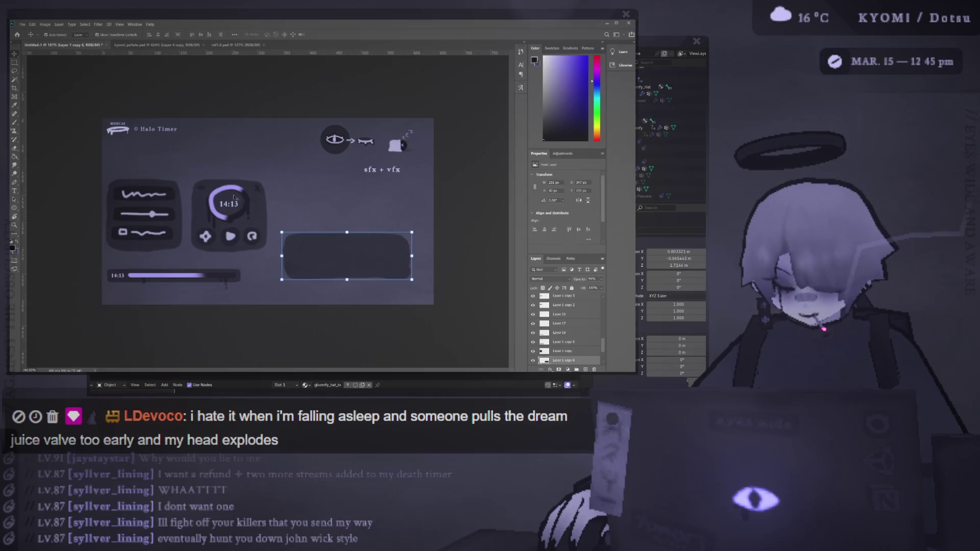
left_click(223, 189)
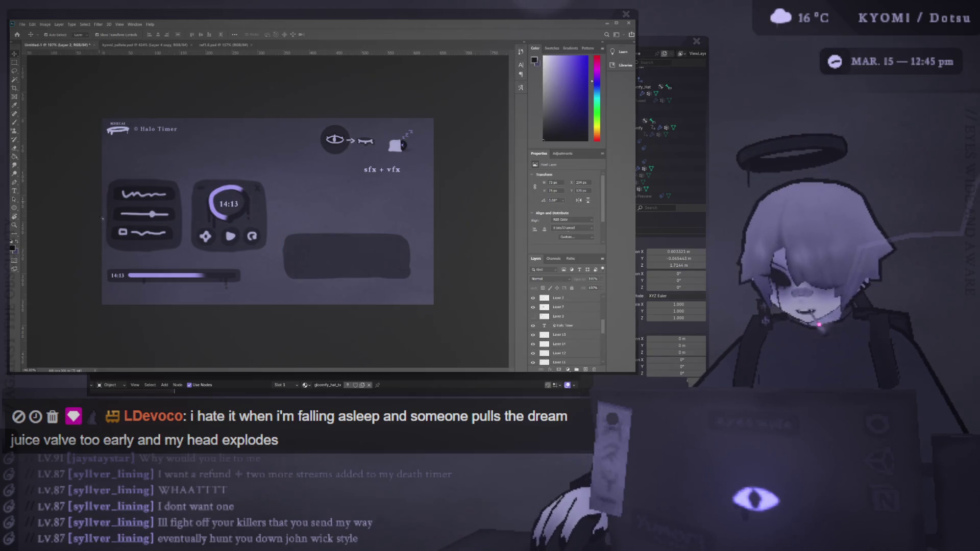
left_click(229, 164)
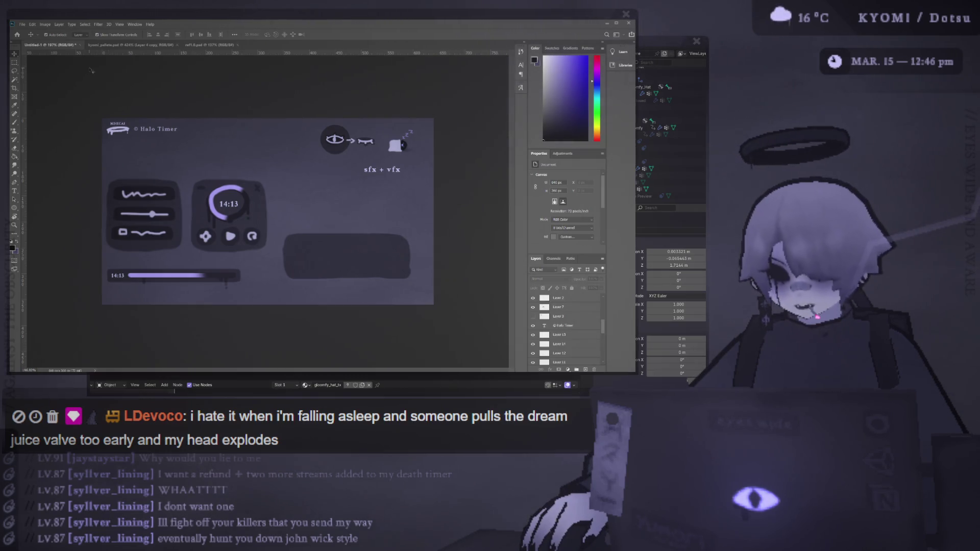
Commit the shrunken 14:13 dial at the bar's left end, then marquee the timer panel's layers
left_click(306, 252)
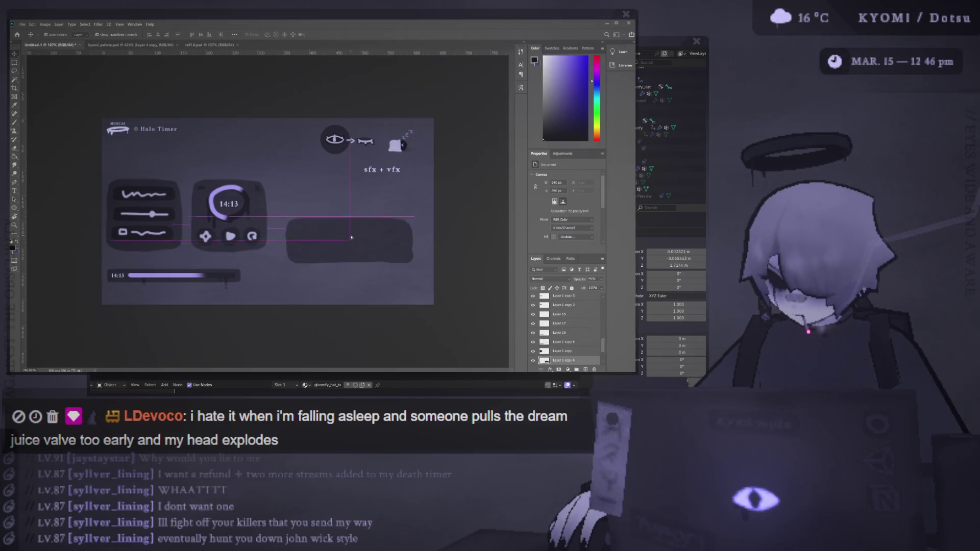
key("ctrl+0")
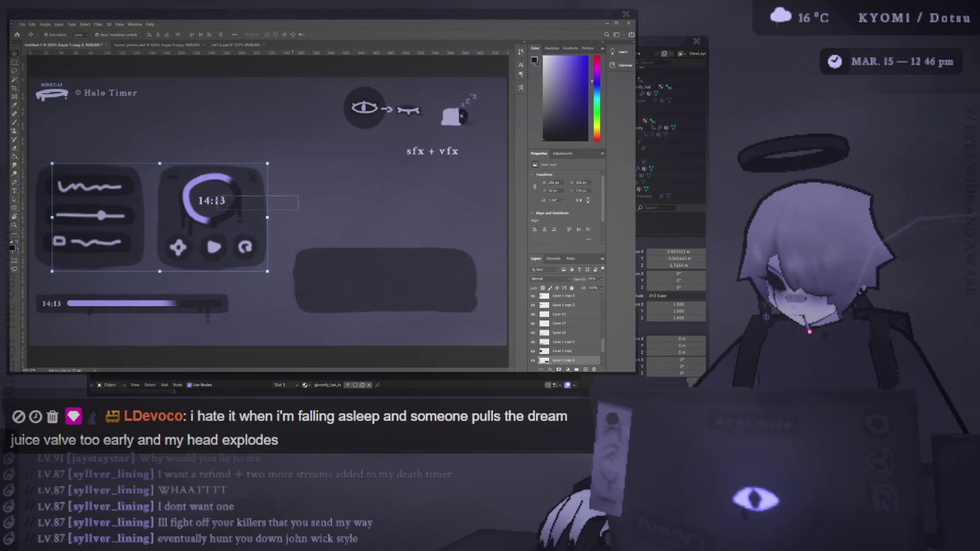
mouse_move(241, 202)
left_mouse_down()
mouse_move(260, 190)
mouse_move(236, 188)
mouse_move(350, 265)
mouse_move(358, 286)
mouse_move(351, 282)
left_mouse_up()
key("ctrl+t")
left_click(334, 34)
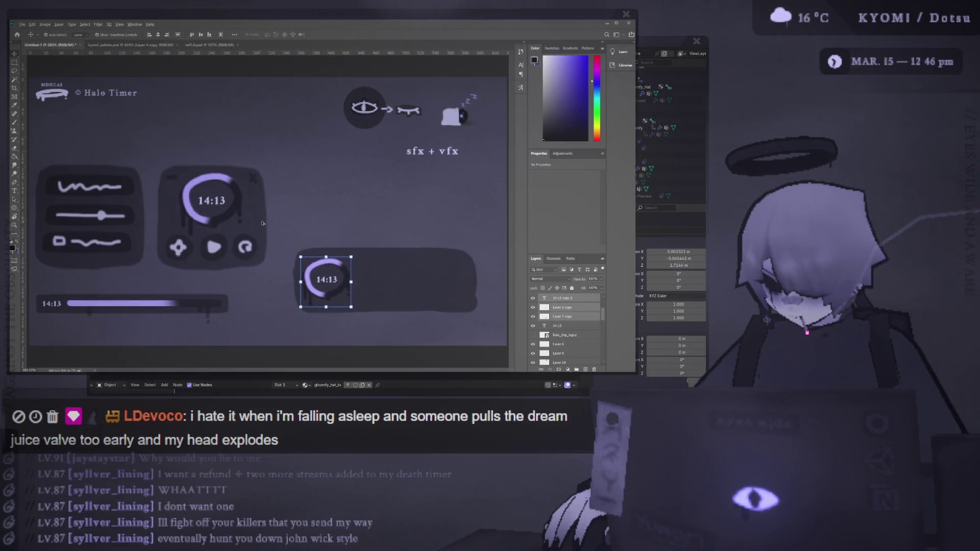
scroll(265, 238, "up", 3)
scroll(267, 243, "down", 3)
left_click(290, 271)
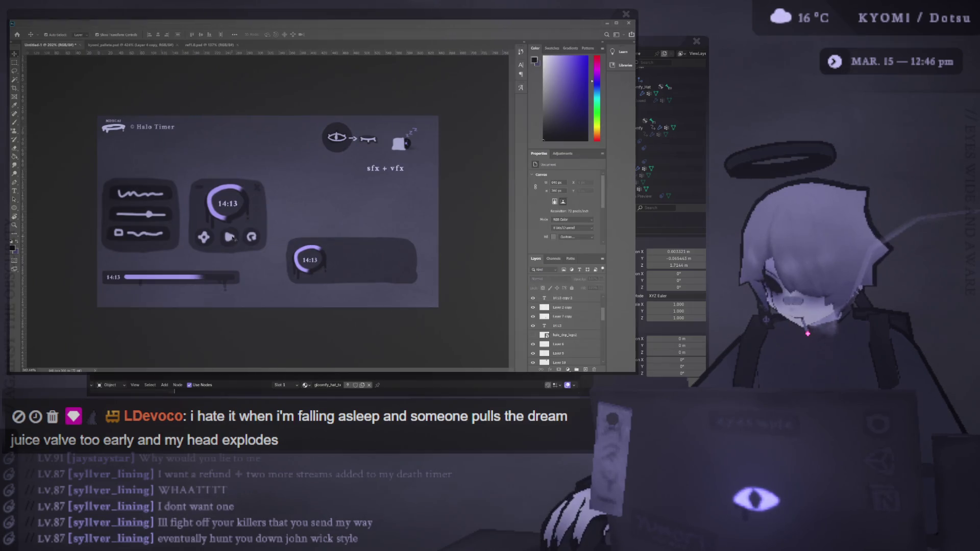
mouse_move(72, 168)
left_mouse_down()
mouse_move(161, 286)
mouse_move(261, 246)
mouse_move(233, 233)
mouse_move(172, 231)
left_mouse_up()
key("m")
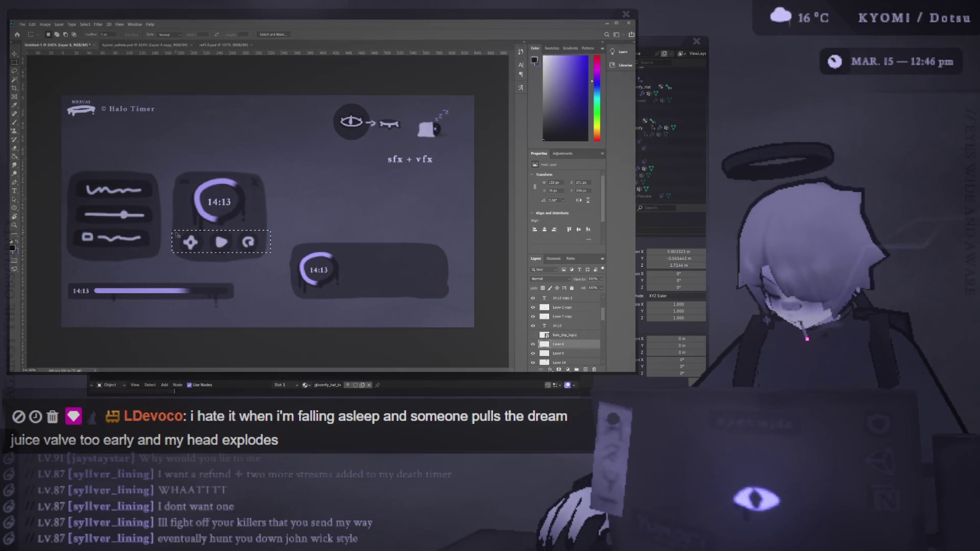
Duplicate the three control icons to a new layer and move them into the compact bar
key("ctrl+j")
key("v")
mouse_move(220, 242)
left_mouse_down()
mouse_move(404, 273)
mouse_move(391, 271)
left_mouse_up()
left_click(251, 240)
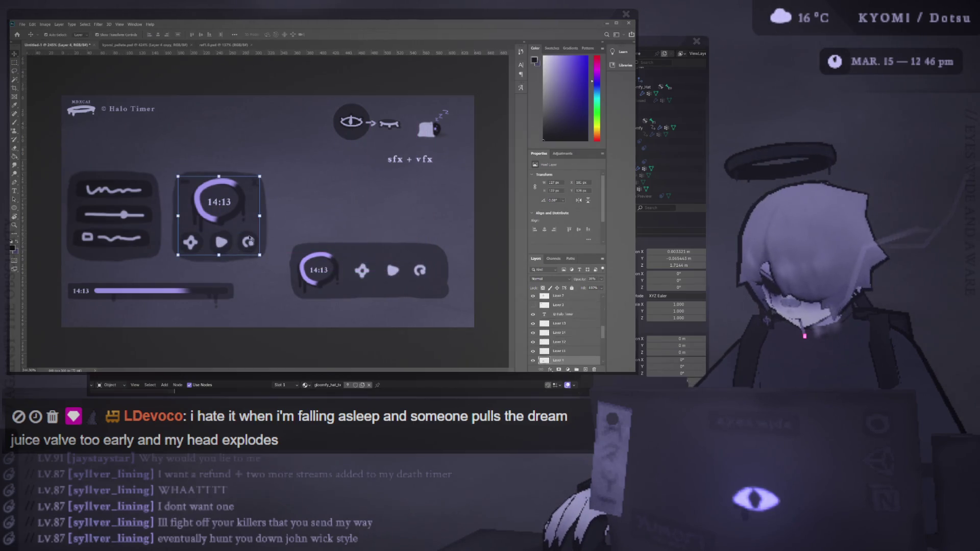
left_click_drag(249, 236, 249, 240)
left_click_drag(169, 225, 178, 223)
key("m")
key("ctrl+shift+alt+n")
Adjust the opacity of the timer panel's control-button layer and clear the selection
left_click(14, 54)
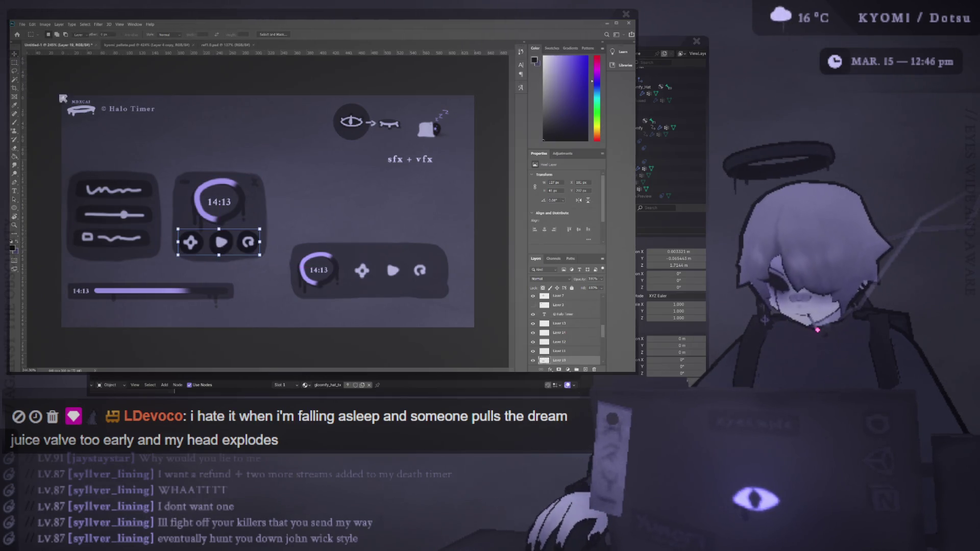
left_click(595, 280)
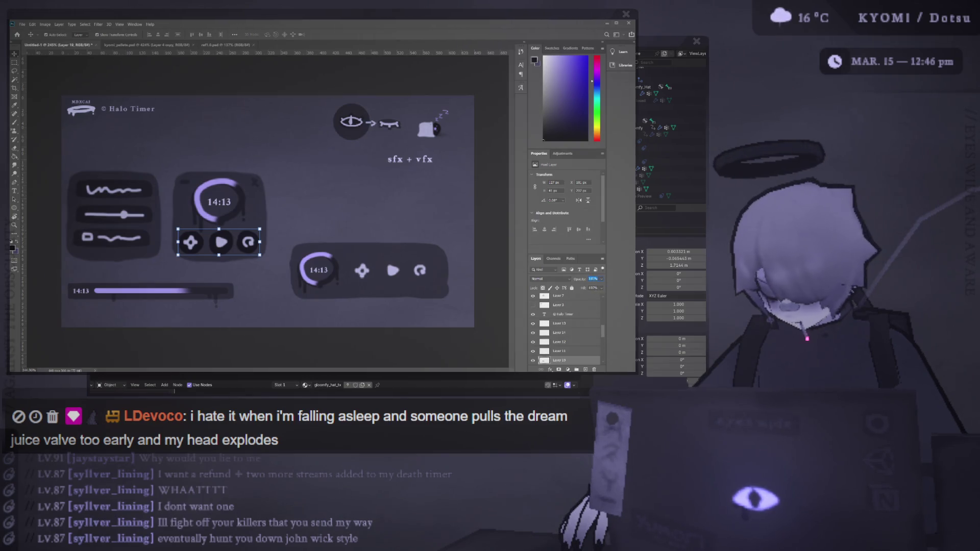
key("ctrl")
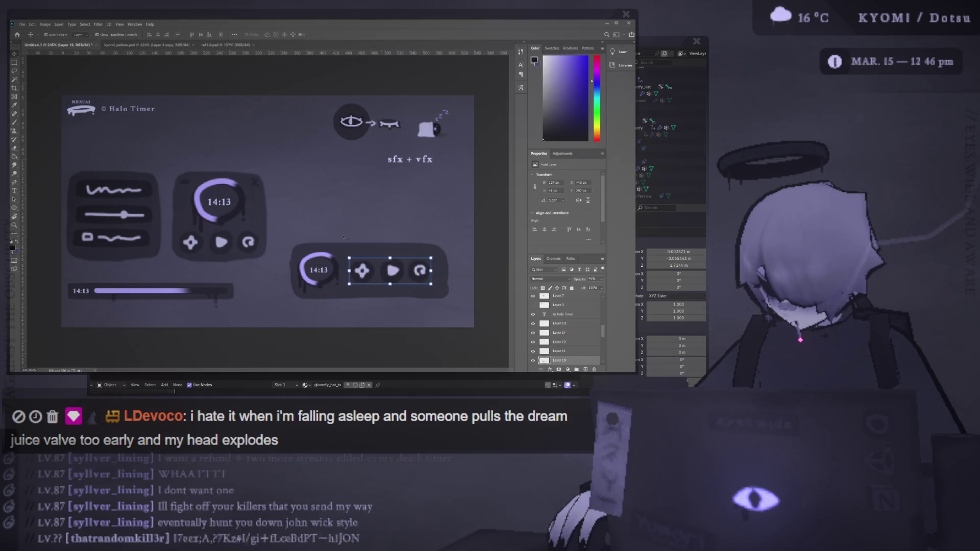
scroll(245, 279, "down", 3)
scroll(244, 279, "up", 2)
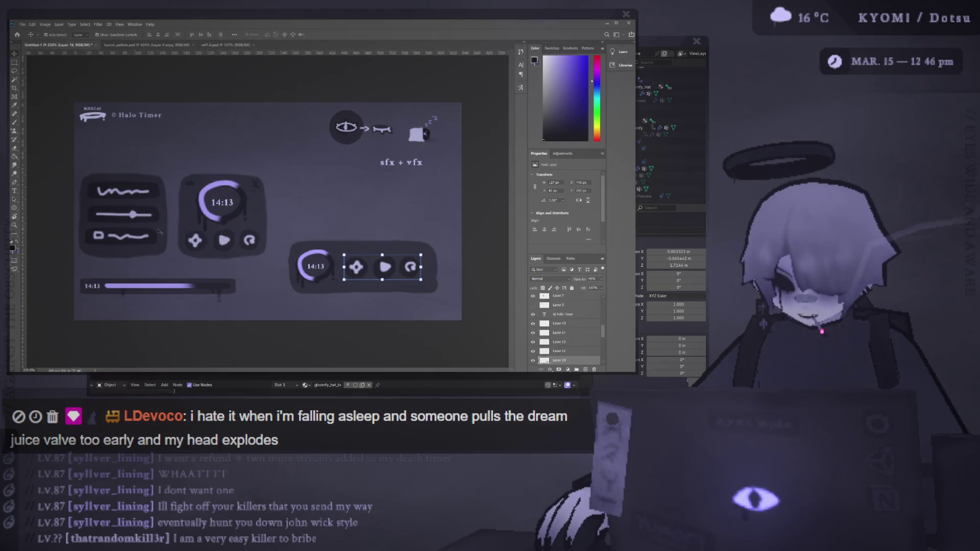
left_click(37, 122)
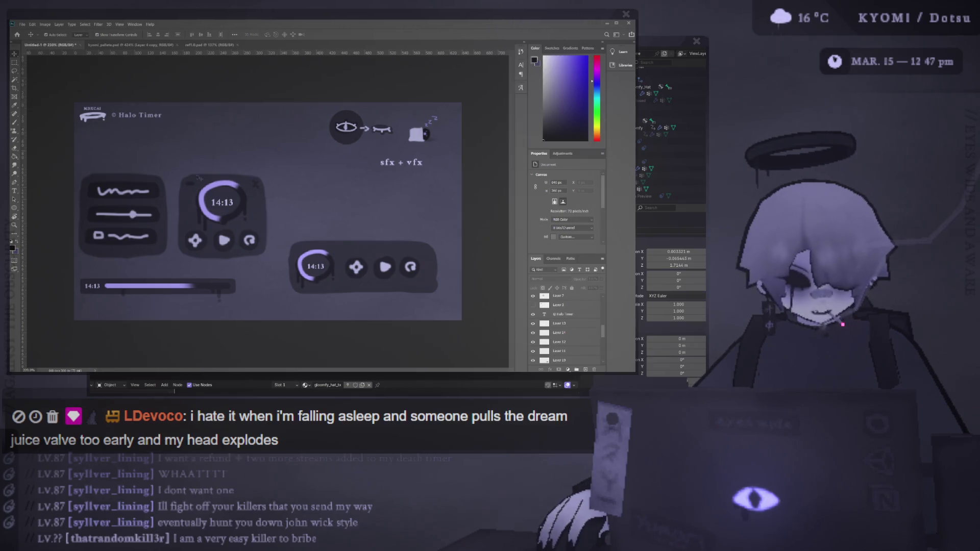
Shift the whole compact bar and its contents slightly left
left_click(329, 261)
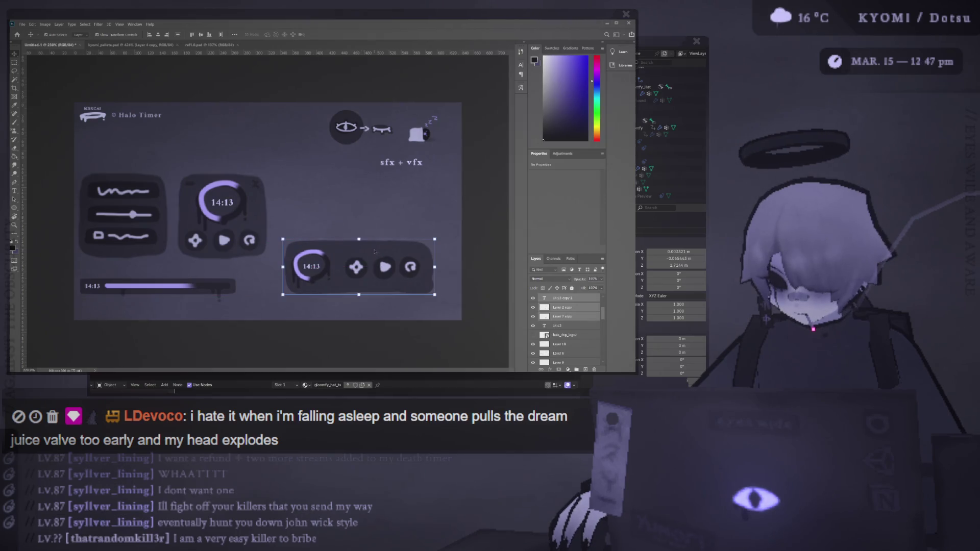
mouse_move(361, 252)
left_mouse_down()
mouse_move(348, 251)
mouse_move(361, 267)
left_mouse_up()
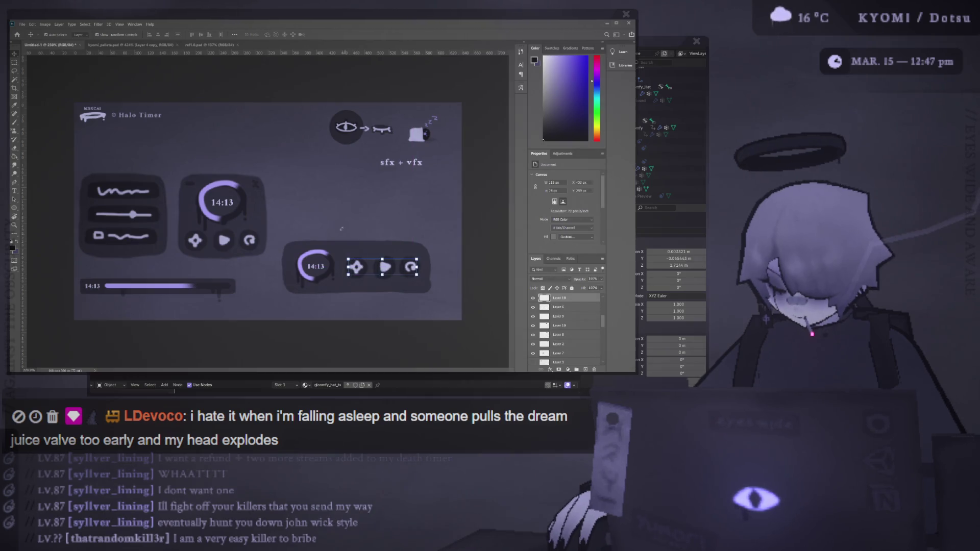
scroll(333, 237, "down", 5)
scroll(333, 236, "up", 5)
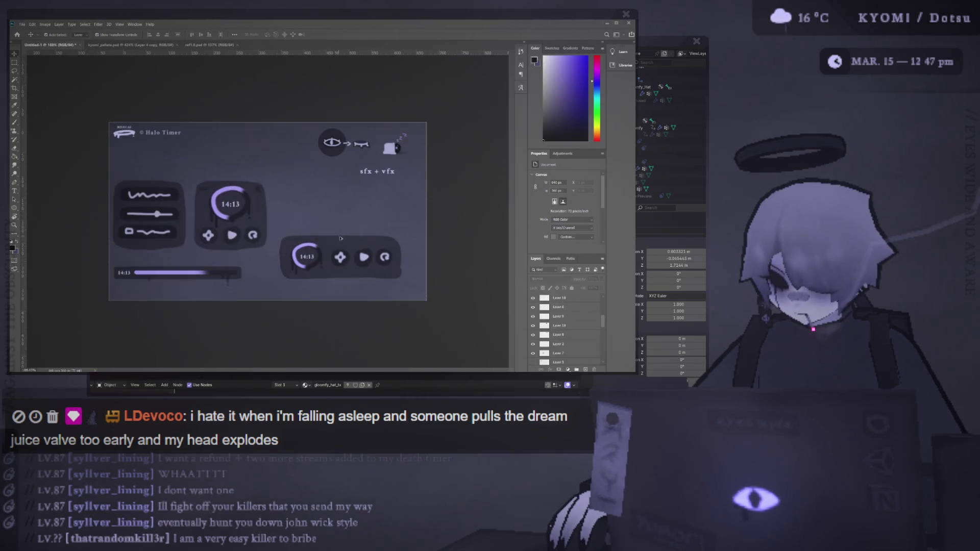
left_click(374, 276)
Undo the dark brush smear beneath the compact bar and switch to the Eraser
key("b")
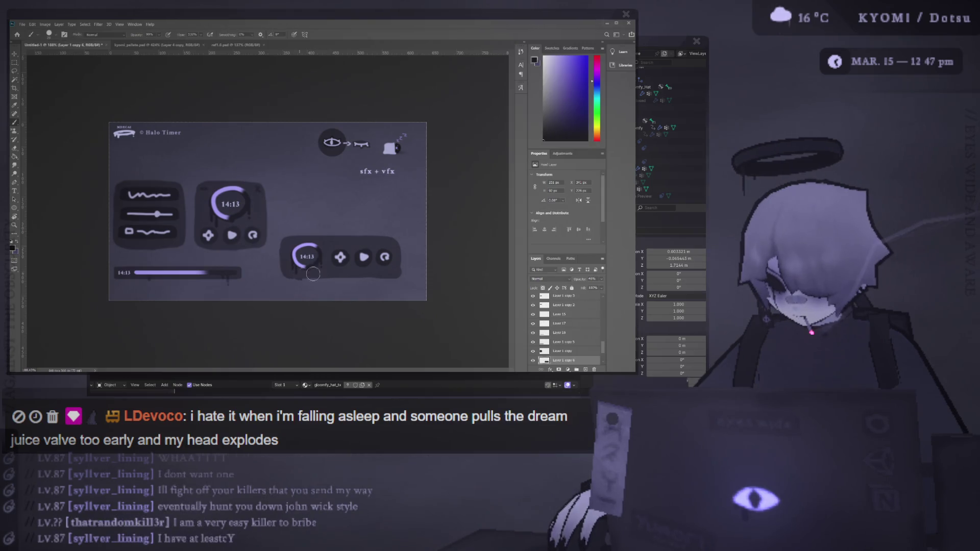
key("ctrl+z")
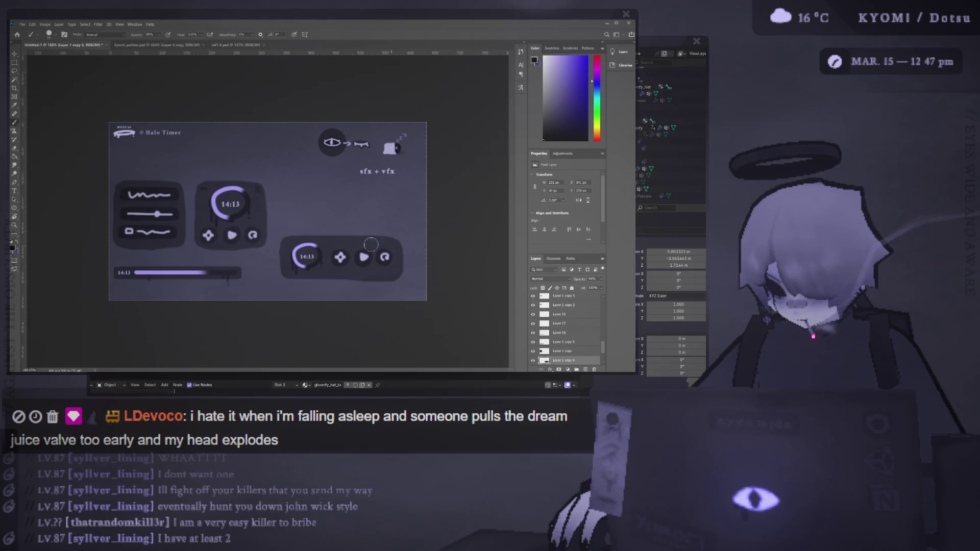
key("e")
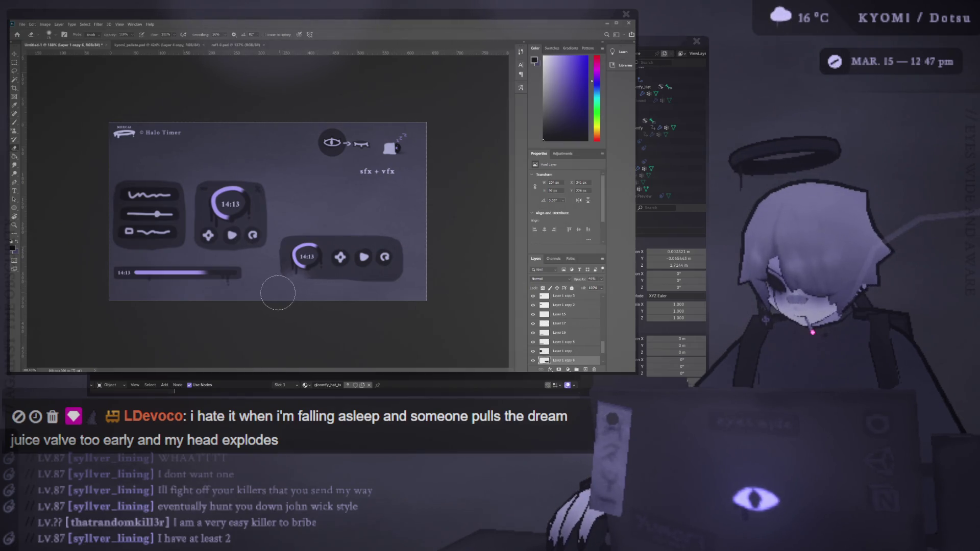
scroll(418, 300, "down", 3)
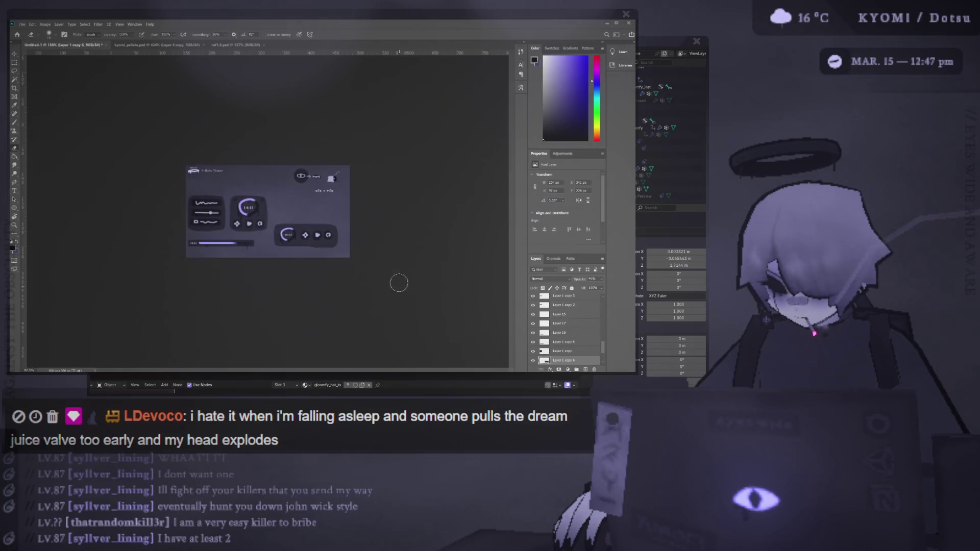
scroll(403, 273, "up", 2)
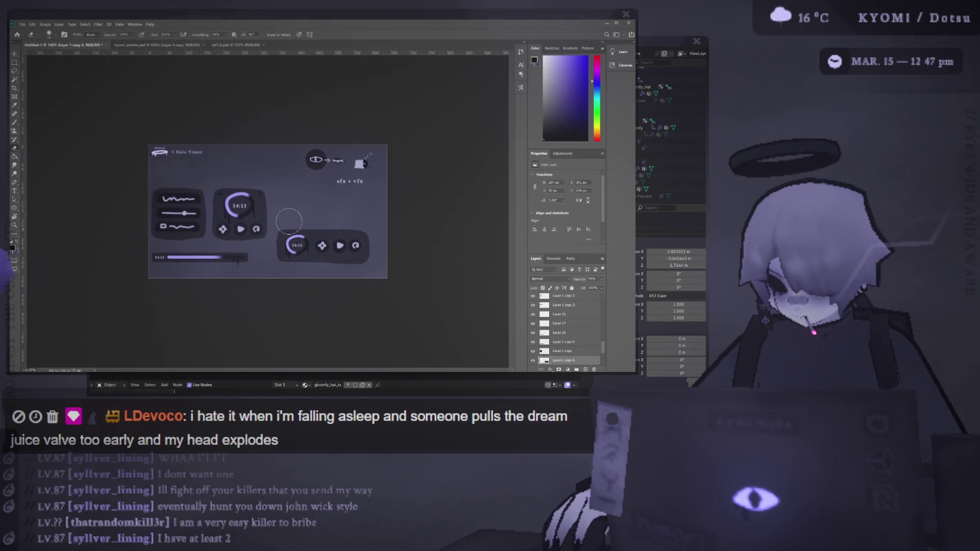
scroll(267, 213, "up", 1)
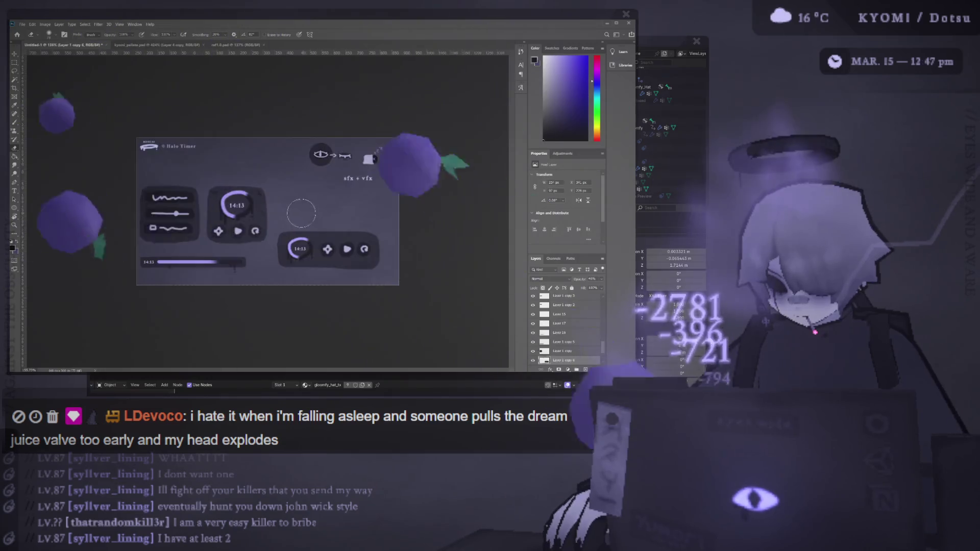
Move the compact bar up level with the timer panel
left_click(17, 57)
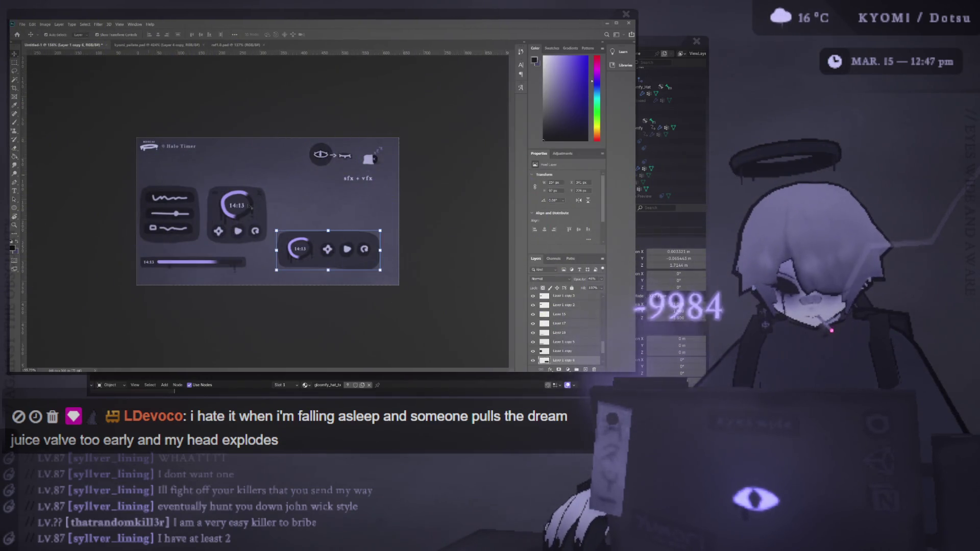
left_click_drag(305, 244, 308, 217)
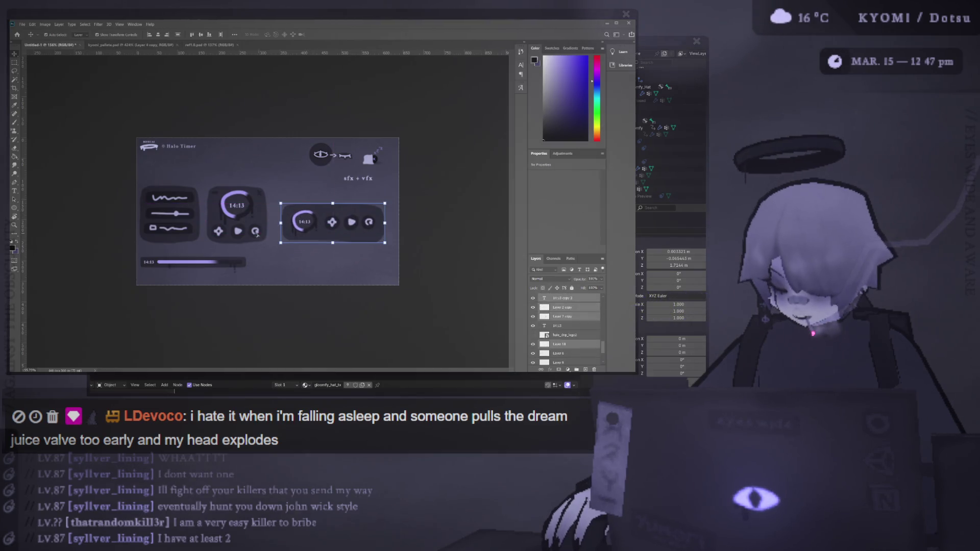
scroll(270, 212, "up", 1)
left_click(259, 290)
scroll(259, 290, "down", 2)
scroll(322, 242, "up", 3)
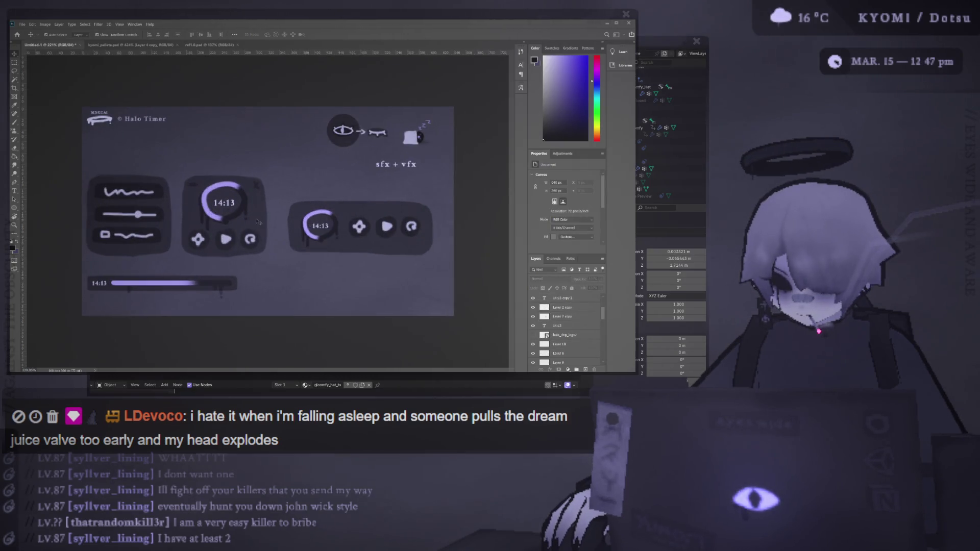
scroll(258, 221, "down", 3)
scroll(307, 227, "up", 2)
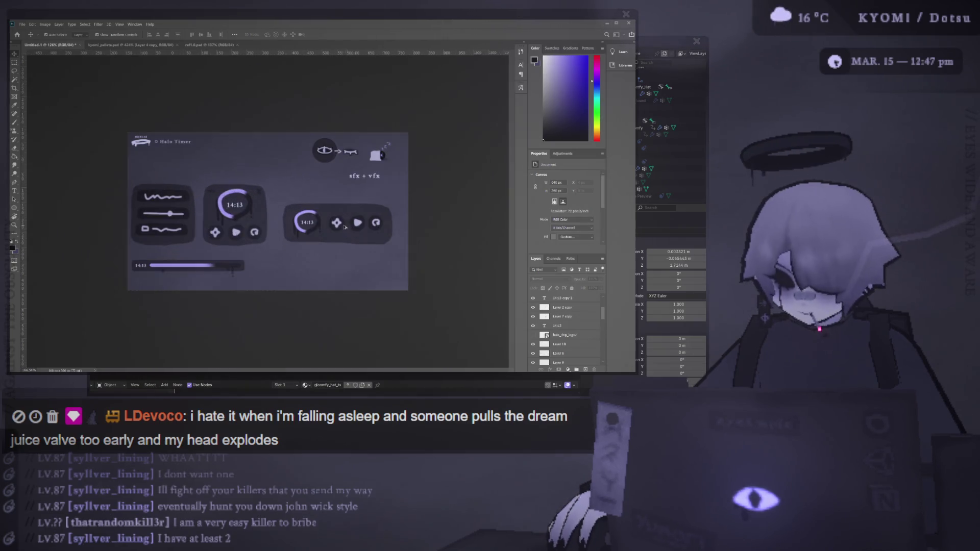
Create a new empty layer on top and pick pink as the brush colour
key("b")
key("ctrl+shift+alt+n")
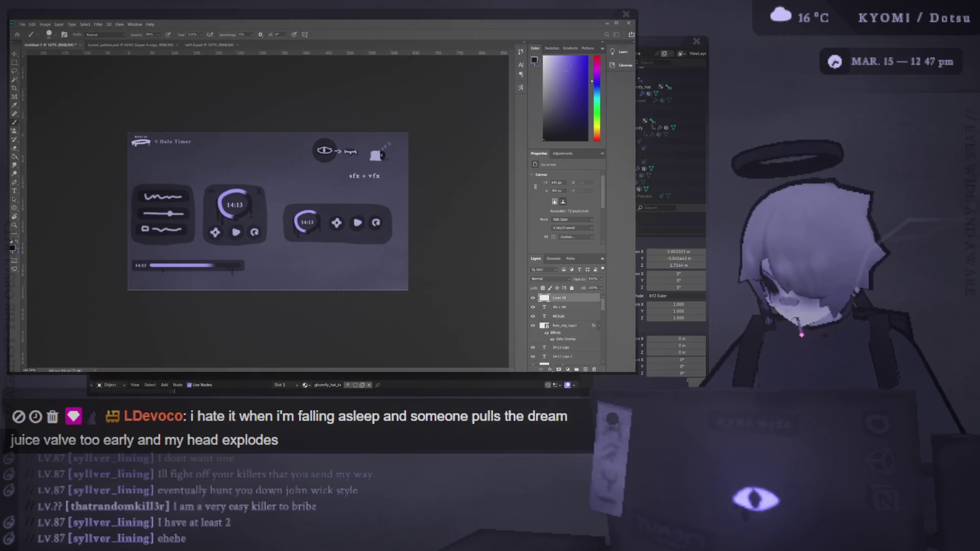
key("d")
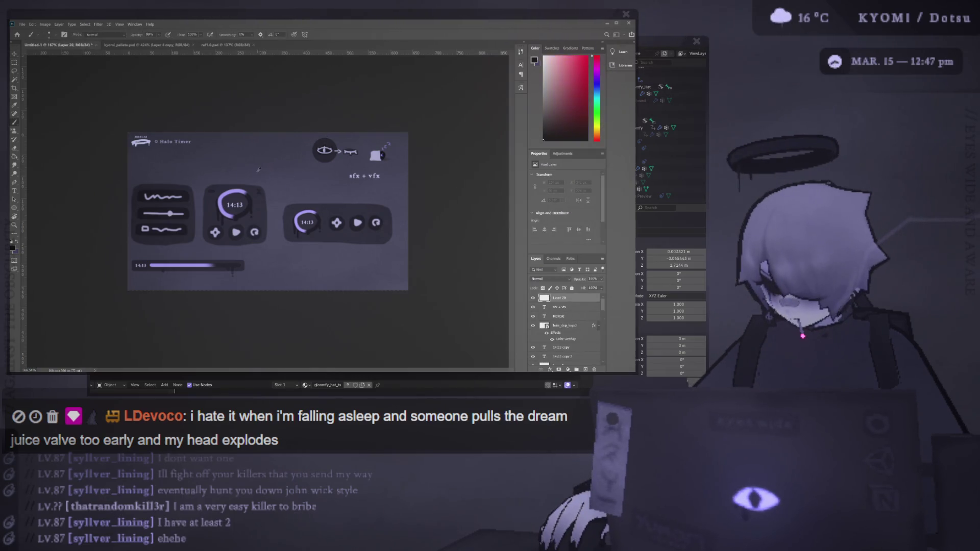
left_click(575, 57)
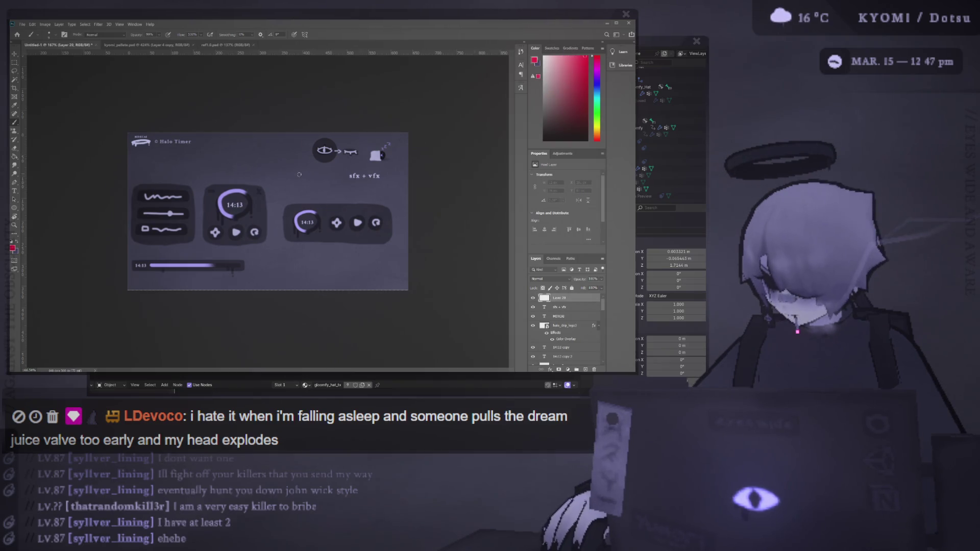